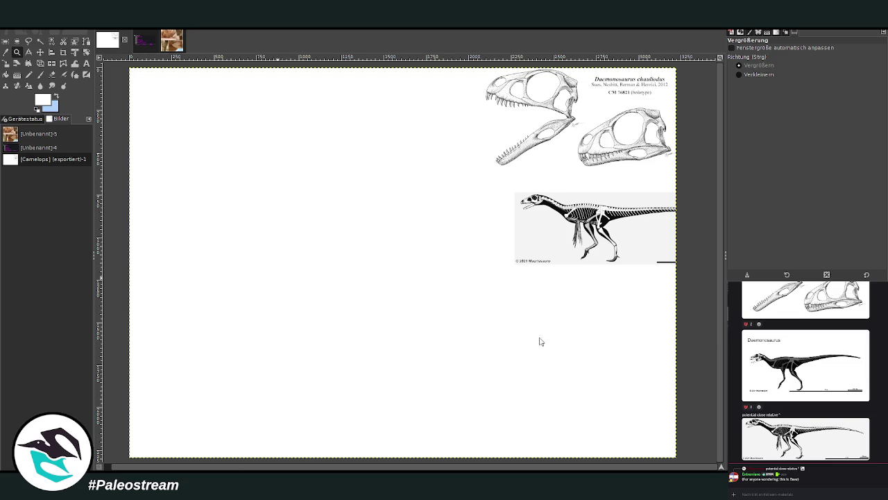
- Paste the fossil photo and zoom in to inspect it, then zoom back out
key("ctrl+v")
left_click(15, 52)
left_click_drag(277, 193, 475, 332)
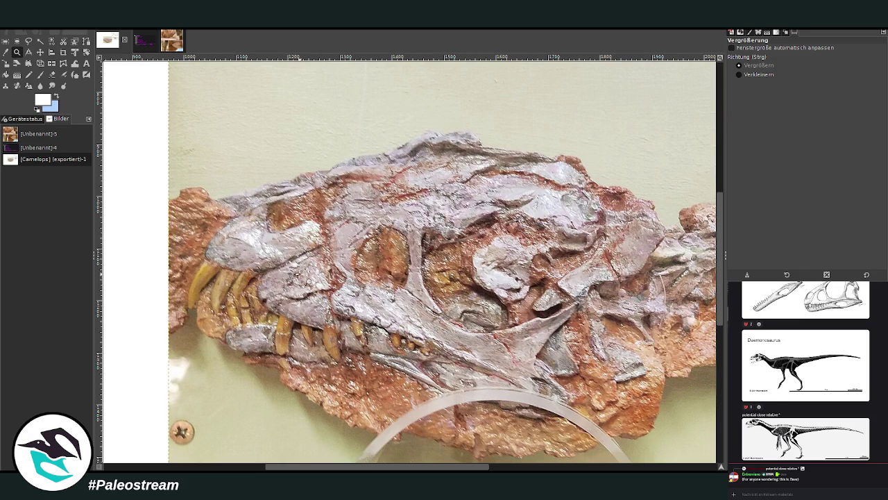
left_click(739, 75)
left_click(333, 275)
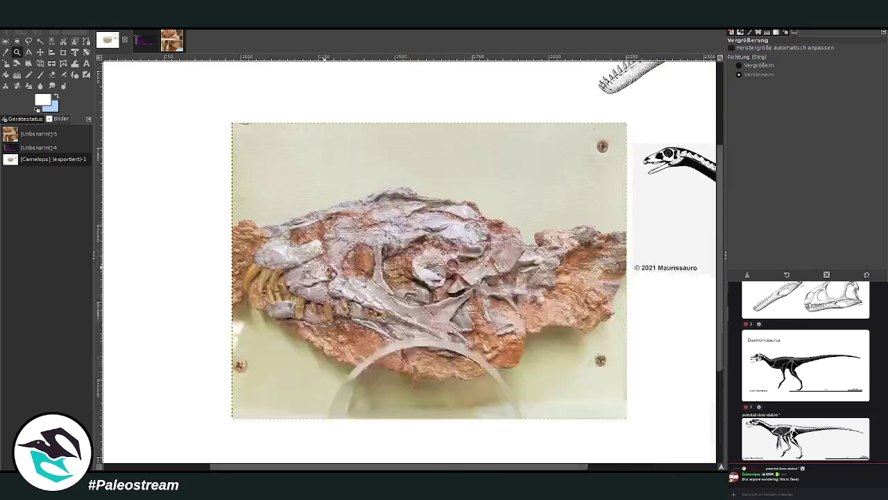
left_click(331, 273)
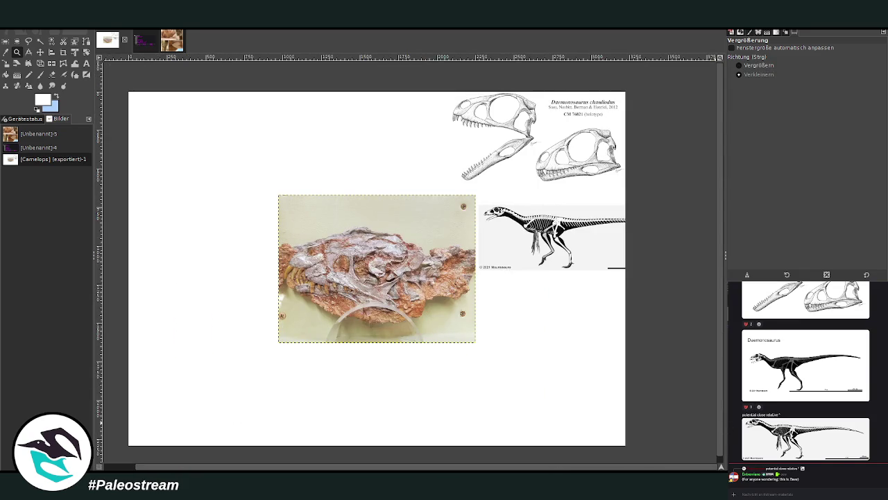
- Undo the fossil paste and move the skeleton reference up and right under the skulls
key("ctrl+z")
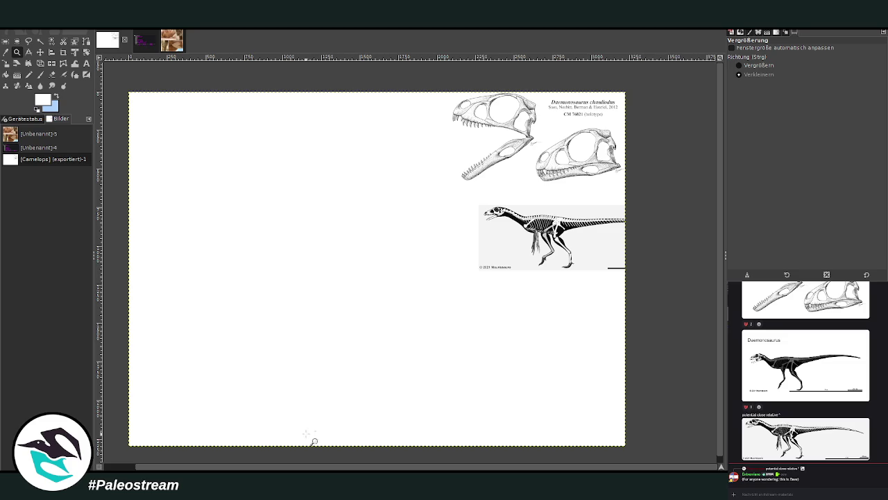
left_click(40, 52)
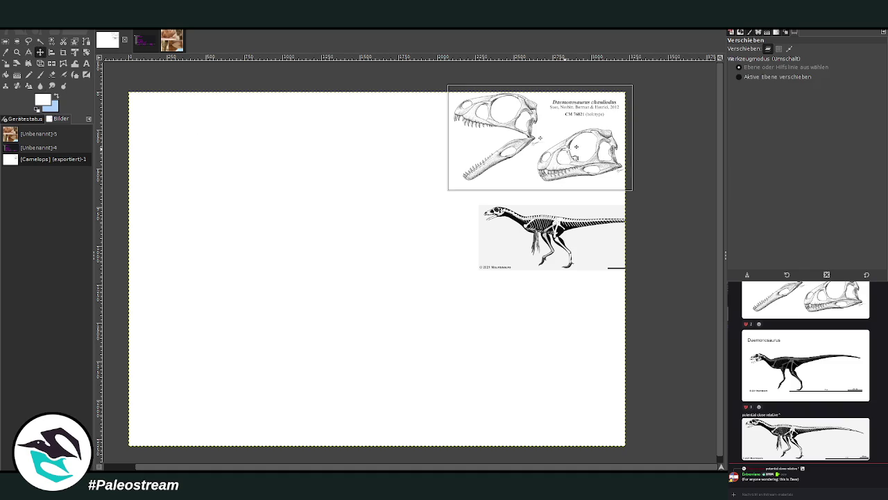
mouse_move(576, 236)
left_mouse_down()
mouse_move(617, 219)
mouse_move(590, 217)
left_mouse_up()
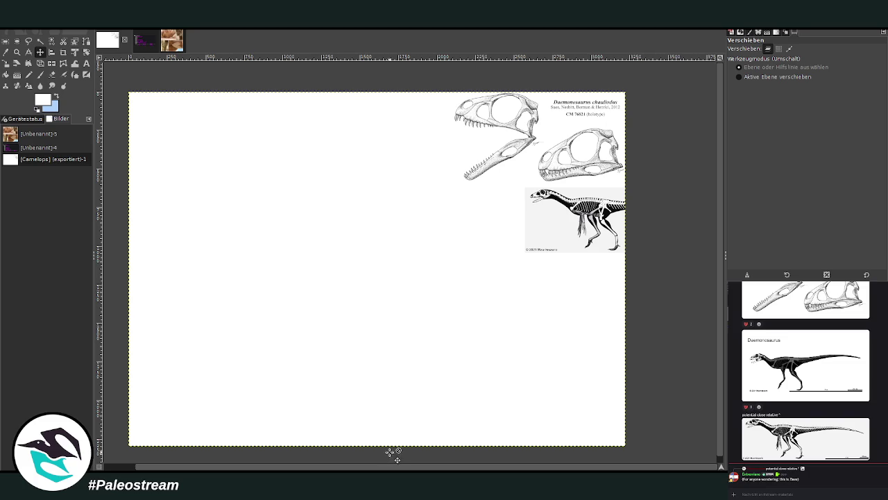
- Fit the whole canvas in the view with the Zoom tool and switch to the Chalk 03 paintbrush
scroll(124, 444, "left", 1)
left_click(17, 52)
left_click(740, 65)
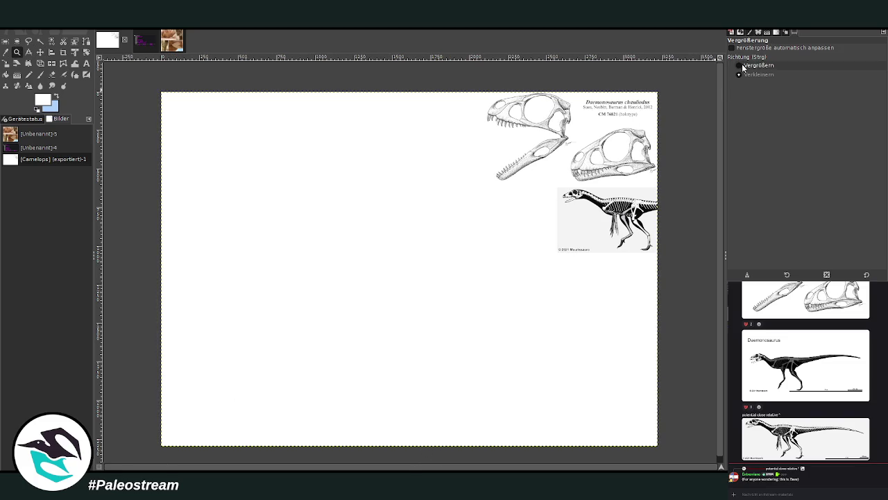
left_click_drag(160, 89, 659, 447)
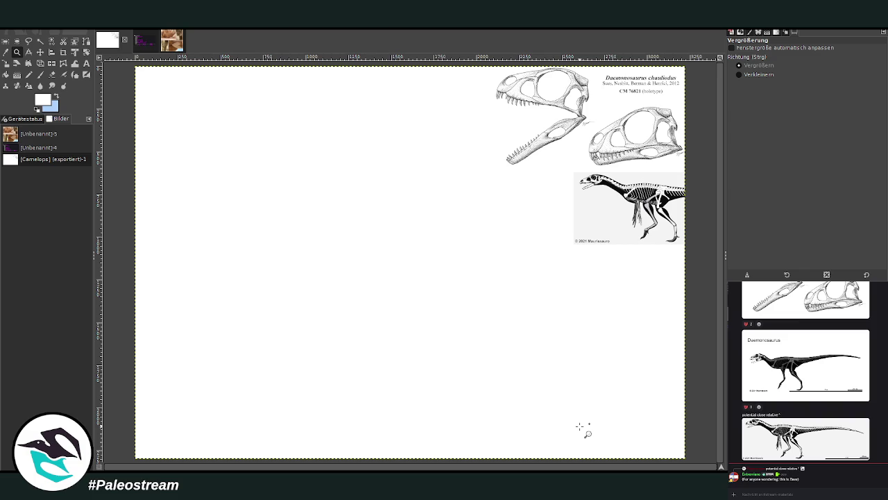
key("p")
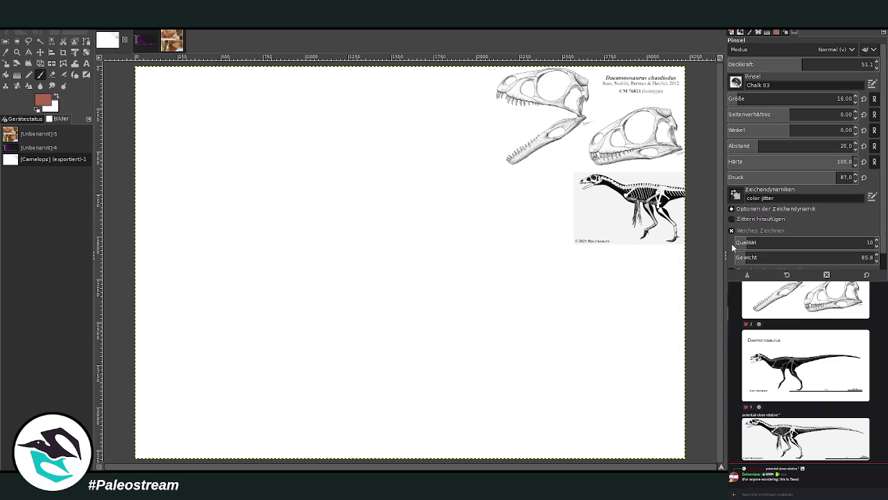
- Fill the canvas reddish-brown with Bucket Fill, then set the paintbrush size to 30
left_click(6, 75)
left_click(352, 239)
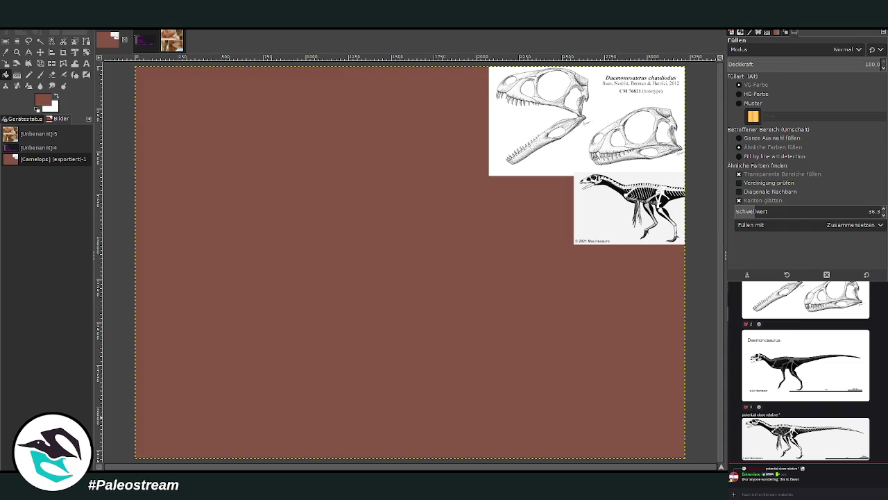
left_click(41, 74)
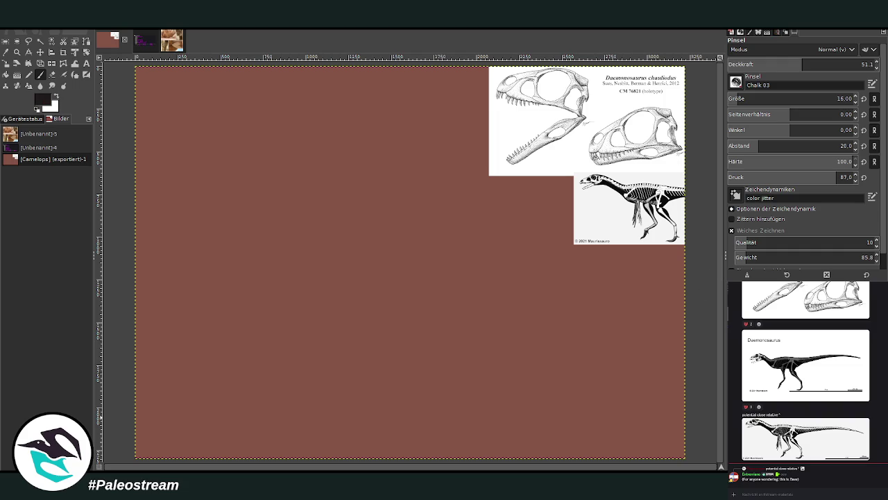
left_click(741, 97)
- Set brush opacity to 47.9 and start the body outline with chalk strokes
type("47.9")
key("Return")
left_click_drag(321, 267, 384, 259)
mouse_move(322, 288)
left_mouse_down()
mouse_move(324, 307)
mouse_move(392, 339)
left_mouse_up()
mouse_move(376, 257)
left_mouse_down()
mouse_move(426, 277)
mouse_move(404, 347)
left_mouse_up()
- Enlarge the brush to 36, sketch the body top, side, arm and torso oval, then paste the fossil skull photo
key("bracketright")
key("bracketright")
key("bracketright")
key("greater")
key("greater")
key("greater")
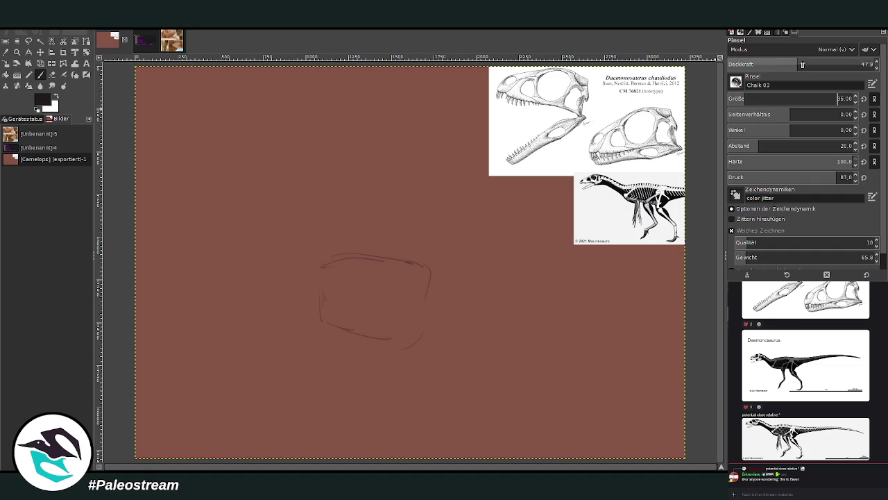
mouse_move(334, 255)
left_mouse_down()
mouse_move(446, 266)
mouse_move(319, 253)
left_mouse_up()
mouse_move(351, 297)
left_mouse_down()
mouse_move(317, 258)
mouse_move(345, 312)
left_mouse_up()
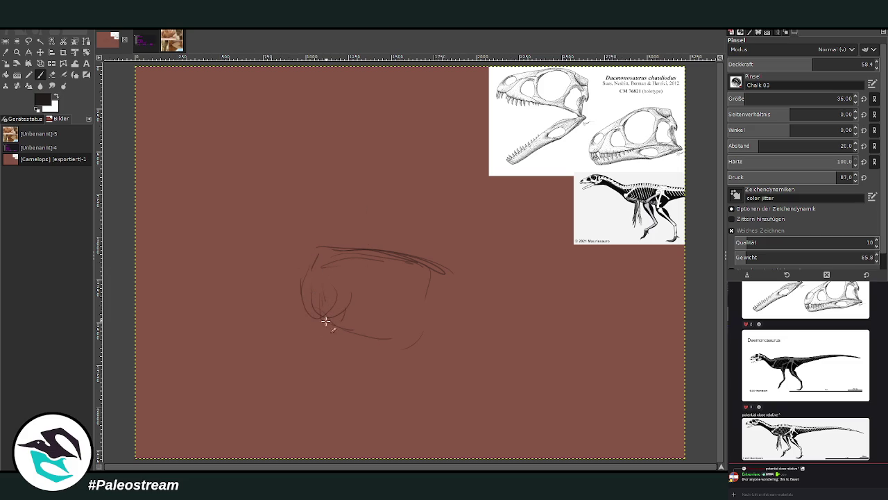
mouse_move(271, 323)
left_mouse_down()
mouse_move(303, 298)
mouse_move(311, 346)
mouse_move(260, 301)
mouse_move(261, 330)
mouse_move(262, 303)
left_mouse_up()
mouse_move(331, 293)
left_mouse_down()
mouse_move(384, 263)
mouse_move(337, 310)
mouse_move(342, 324)
left_mouse_up()
mouse_move(428, 283)
left_mouse_down()
mouse_move(444, 295)
mouse_move(401, 341)
mouse_move(429, 318)
mouse_move(416, 278)
mouse_move(452, 309)
mouse_move(397, 354)
left_mouse_up()
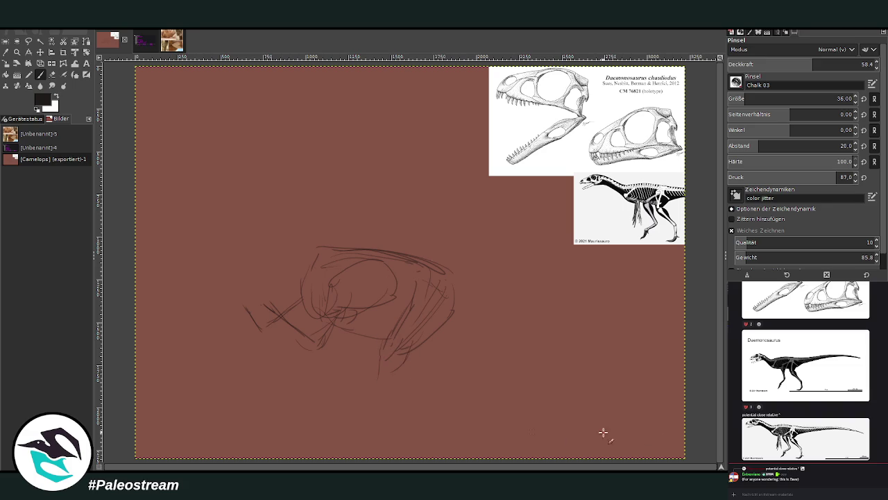
key("ctrl+v")
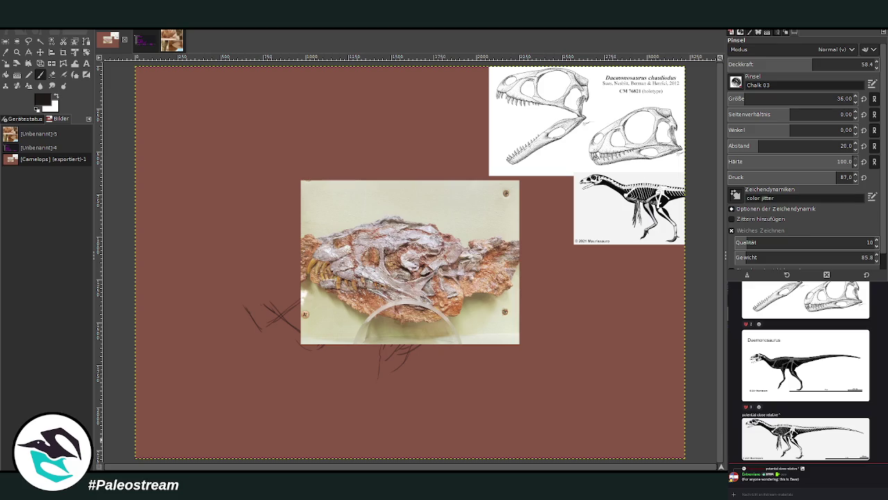
- Remove the pasted fossil photo and draw the first lower leg and thigh
key("ctrl+z")
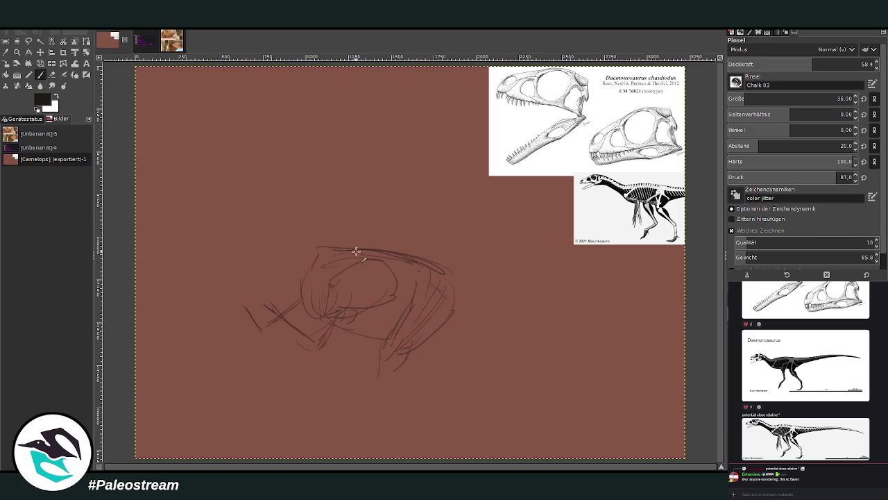
left_click_drag(377, 379, 389, 347)
mouse_move(371, 382)
left_mouse_down()
mouse_move(358, 419)
mouse_move(376, 415)
left_mouse_up()
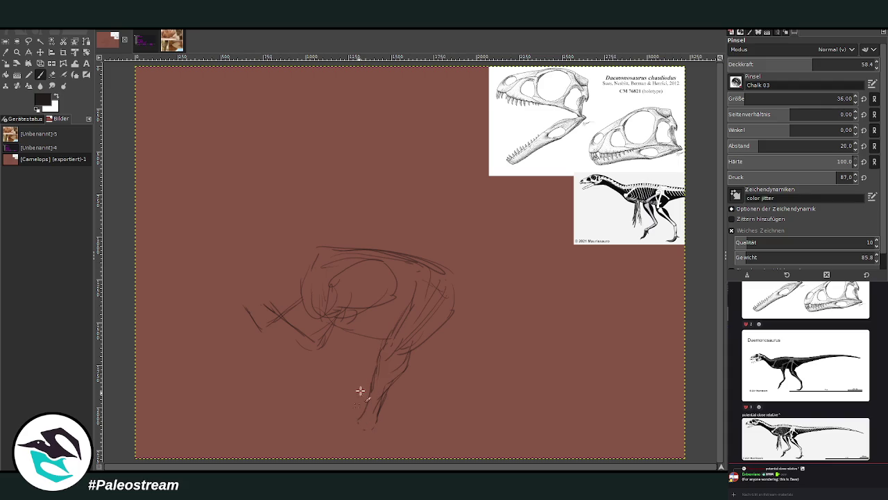
left_click_drag(391, 341, 371, 396)
mouse_move(431, 280)
left_mouse_down()
mouse_move(380, 344)
mouse_move(317, 314)
left_mouse_up()
mouse_move(317, 290)
left_mouse_down()
mouse_move(323, 317)
mouse_move(356, 307)
left_mouse_up()
mouse_move(389, 272)
left_mouse_down()
mouse_move(353, 284)
mouse_move(305, 348)
mouse_move(278, 312)
left_mouse_up()
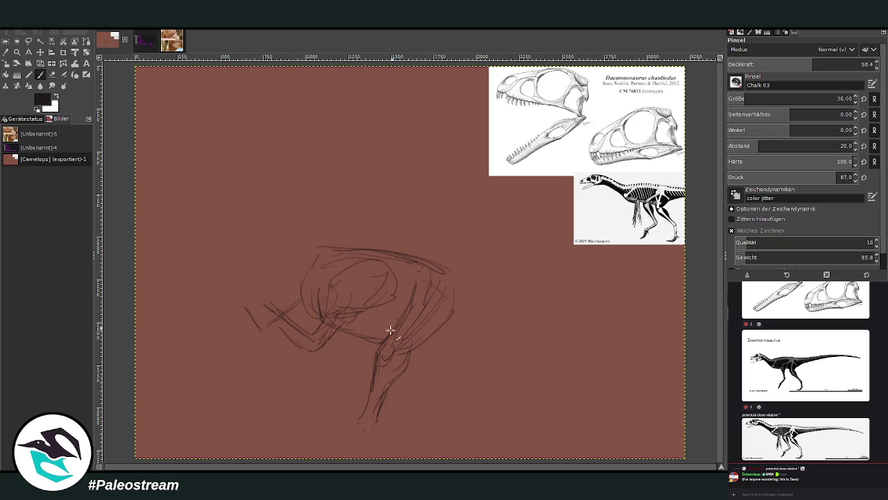
- Sketch the second leg with its foot, toes and a hooked claw
left_click_drag(342, 352, 341, 401)
left_click_drag(337, 360, 339, 417)
mouse_move(356, 375)
left_mouse_down()
mouse_move(348, 419)
mouse_move(330, 426)
mouse_move(369, 428)
mouse_move(298, 417)
left_mouse_up()
mouse_move(356, 387)
left_mouse_down()
mouse_move(350, 420)
mouse_move(306, 417)
mouse_move(341, 429)
left_mouse_up()
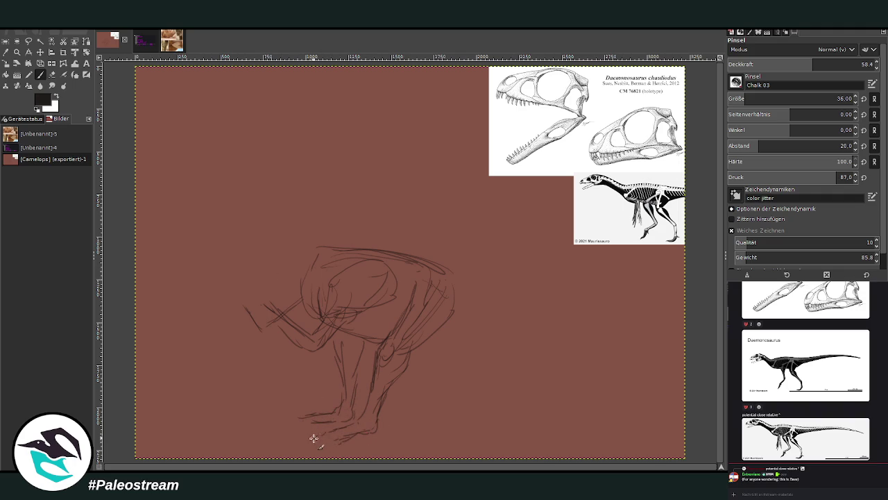
mouse_move(333, 449)
left_mouse_down()
mouse_move(294, 451)
mouse_move(345, 428)
mouse_move(293, 440)
mouse_move(326, 430)
mouse_move(301, 420)
mouse_move(329, 421)
mouse_move(313, 424)
left_mouse_up()
- Reinforce the leg and thigh lines, add toes to the left foot, and draw the belly and back curve
left_click_drag(356, 352, 341, 412)
left_click_drag(421, 353, 453, 322)
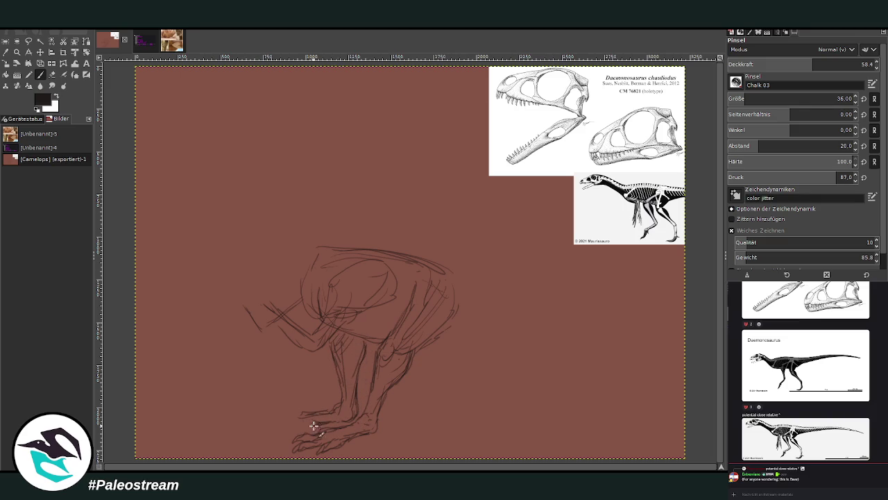
left_click_drag(286, 435, 288, 422)
mouse_move(305, 415)
left_mouse_down()
mouse_move(264, 420)
mouse_move(293, 416)
mouse_move(277, 422)
mouse_move(276, 435)
left_mouse_up()
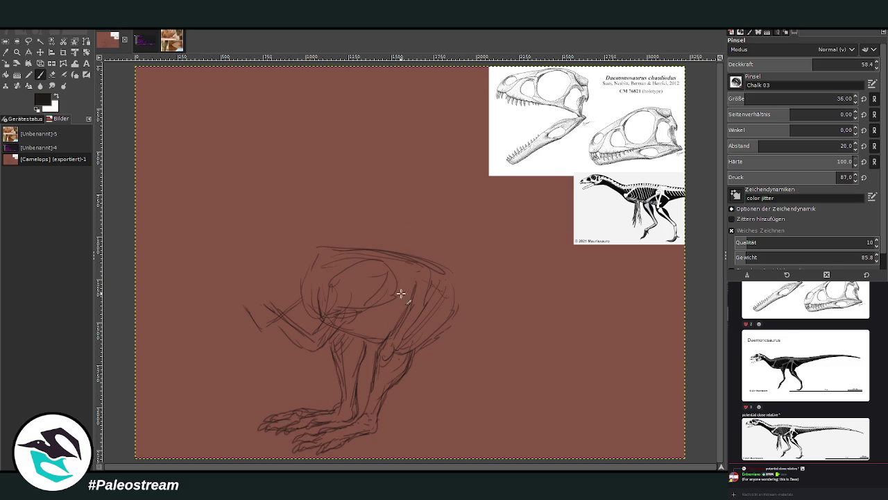
left_click_drag(340, 334, 383, 352)
left_click_drag(439, 269, 472, 297)
- Rotate the sketch layer by −4.10°
left_click(86, 53)
left_click_drag(164, 137, 162, 147)
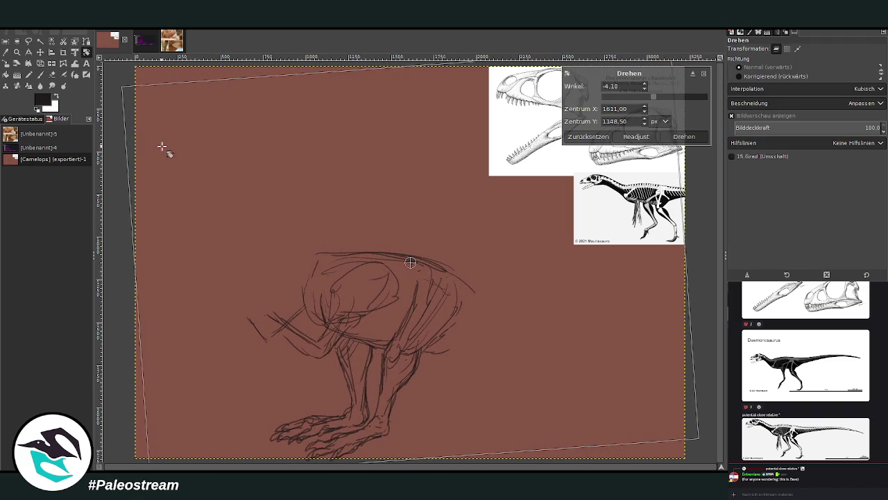
left_click(684, 136)
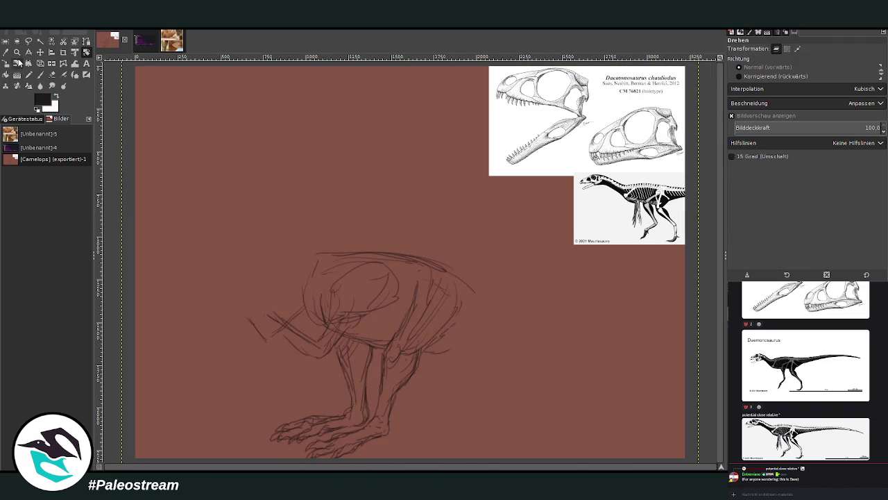
- Shift the sketch slightly upward with the Scale tool, then start the tail curving from the back
left_click(6, 64)
left_click(291, 232)
left_click_drag(411, 261, 409, 245)
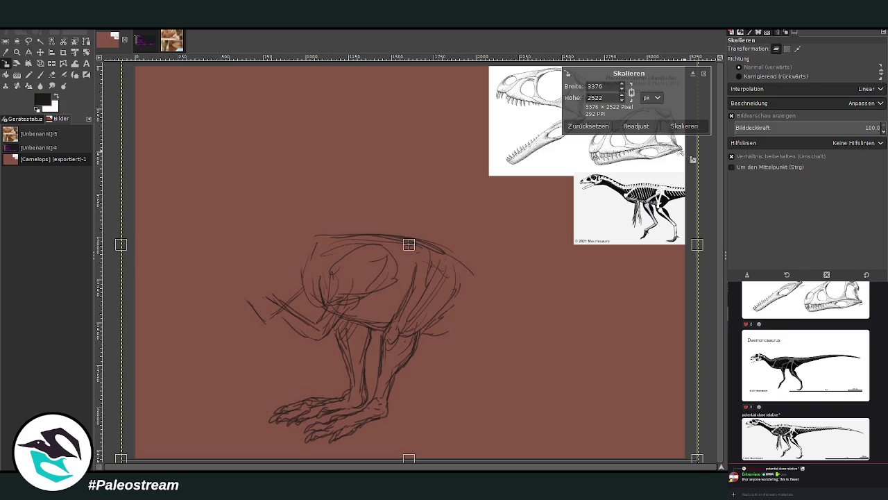
left_click(685, 128)
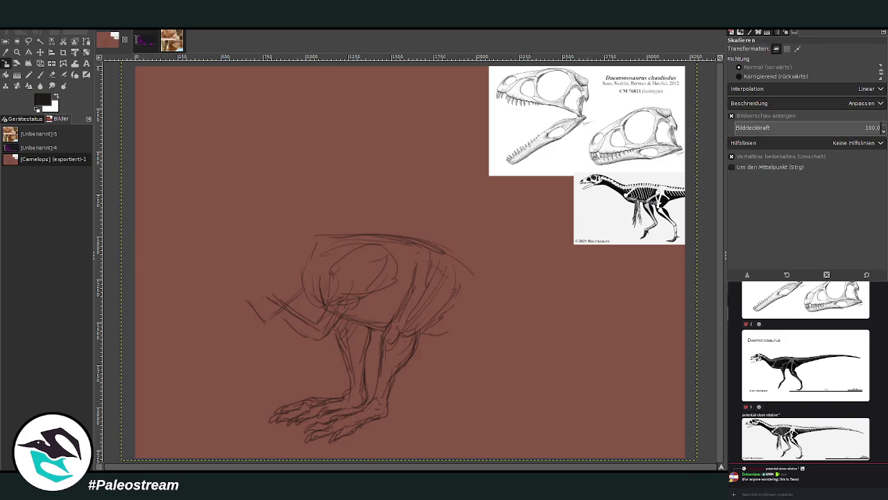
key("p")
left_click_drag(440, 245, 493, 292)
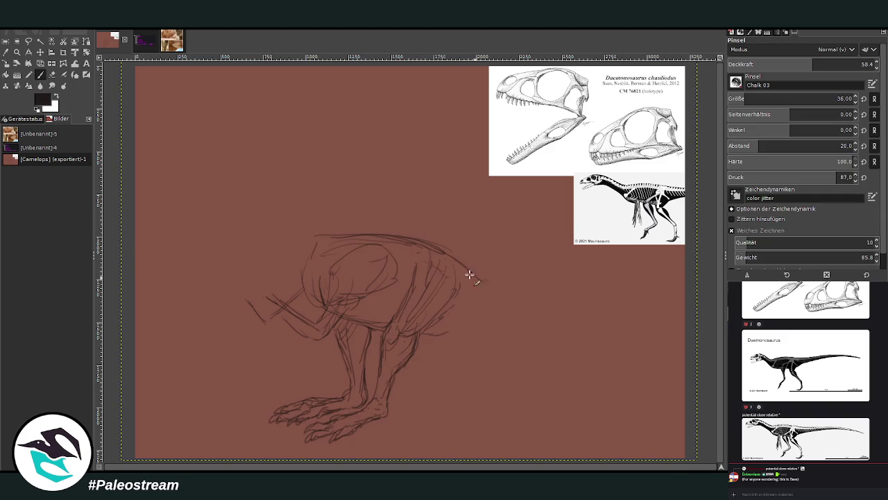
- Extend the tail curve to its tip and draw its underside
left_click_drag(451, 250, 543, 347)
left_click_drag(526, 317, 634, 286)
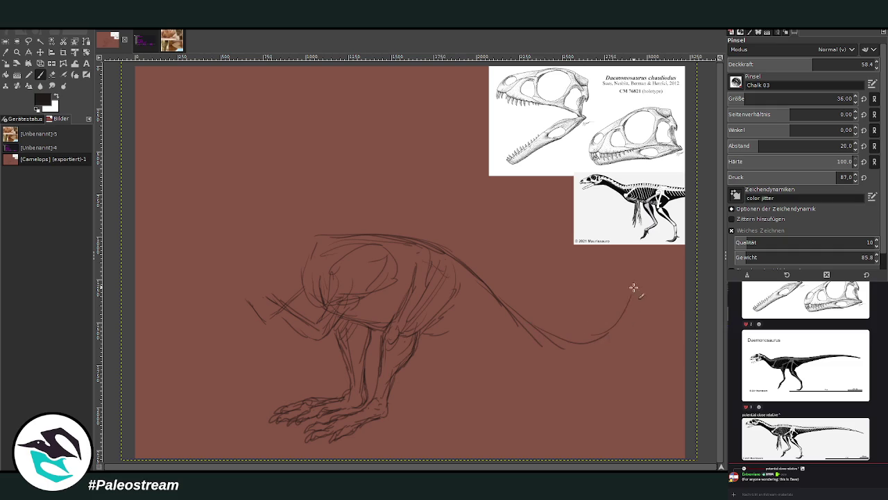
mouse_move(638, 245)
left_mouse_down()
mouse_move(639, 307)
mouse_move(548, 358)
mouse_move(436, 348)
mouse_move(425, 330)
mouse_move(355, 323)
left_mouse_up()
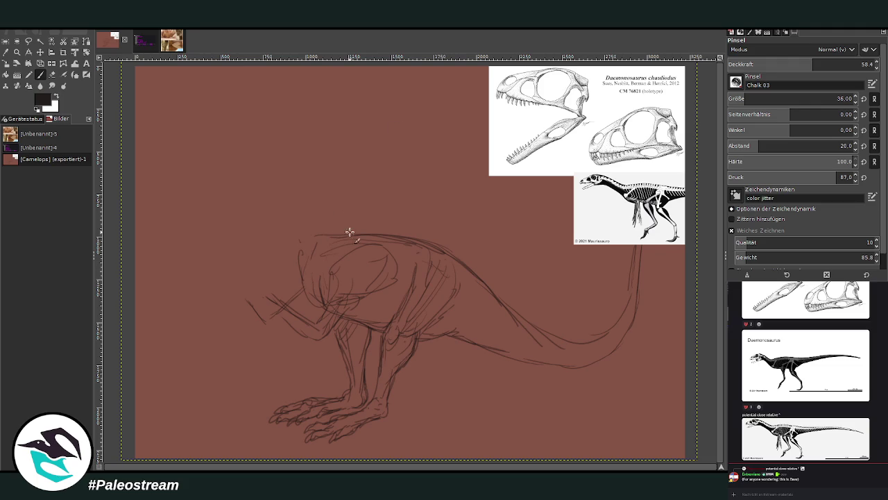
- Draw the neck, close the head outline, add the eye, and line the neck to the shoulder
mouse_move(301, 231)
left_mouse_down()
mouse_move(297, 201)
mouse_move(263, 169)
mouse_move(235, 201)
left_mouse_up()
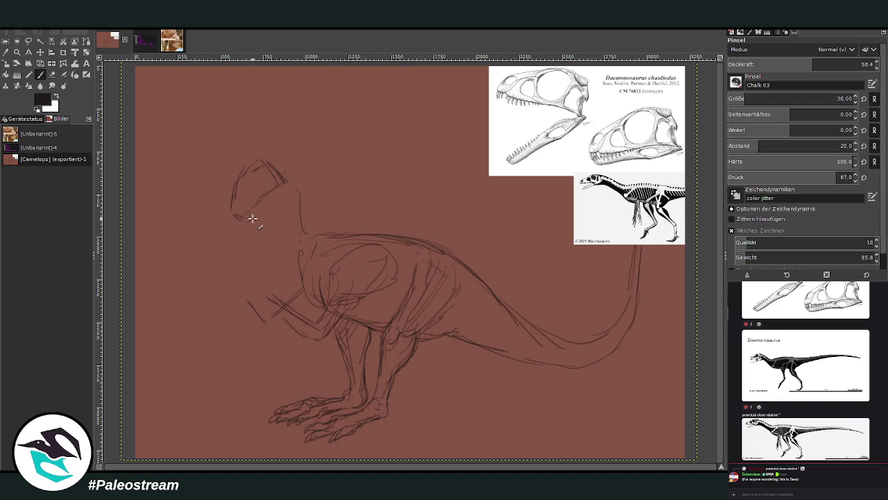
left_click_drag(247, 219, 285, 196)
left_click_drag(242, 185, 257, 179)
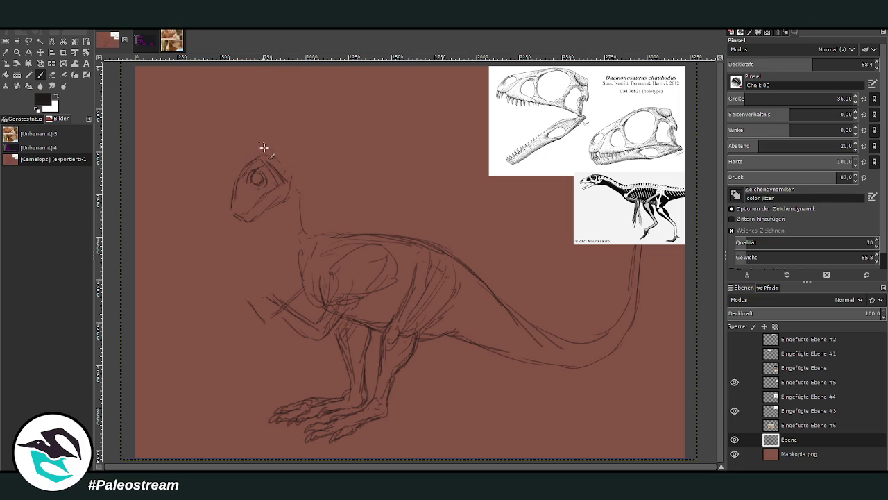
mouse_move(312, 205)
left_mouse_down()
mouse_move(286, 220)
mouse_move(295, 259)
left_mouse_up()
mouse_move(309, 196)
left_mouse_down()
mouse_move(328, 226)
mouse_move(199, 198)
mouse_move(339, 205)
left_mouse_up()
- Free-select the head, rescale it, and anchor it back into the sketch layer
key("f")
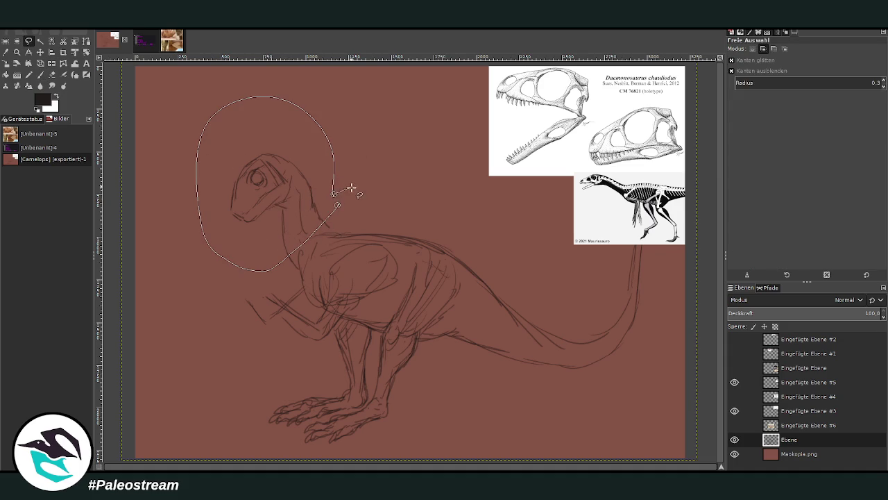
left_click(312, 147)
key("shift+s")
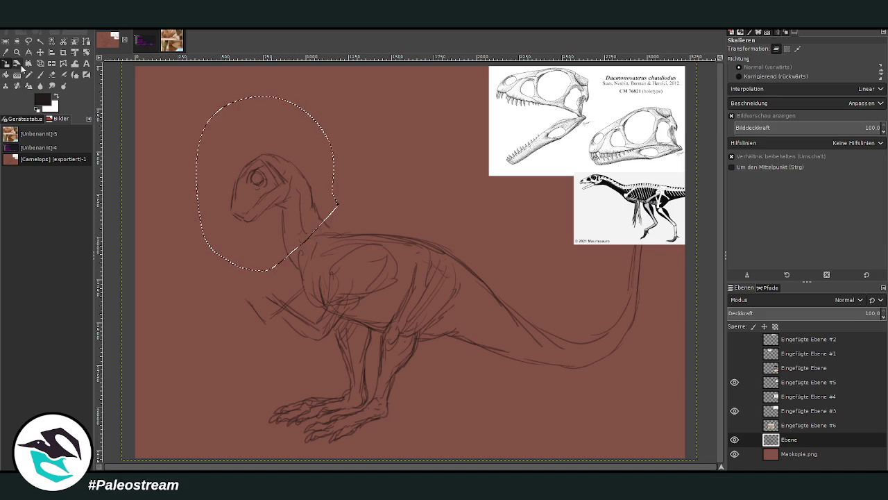
left_click(267, 184)
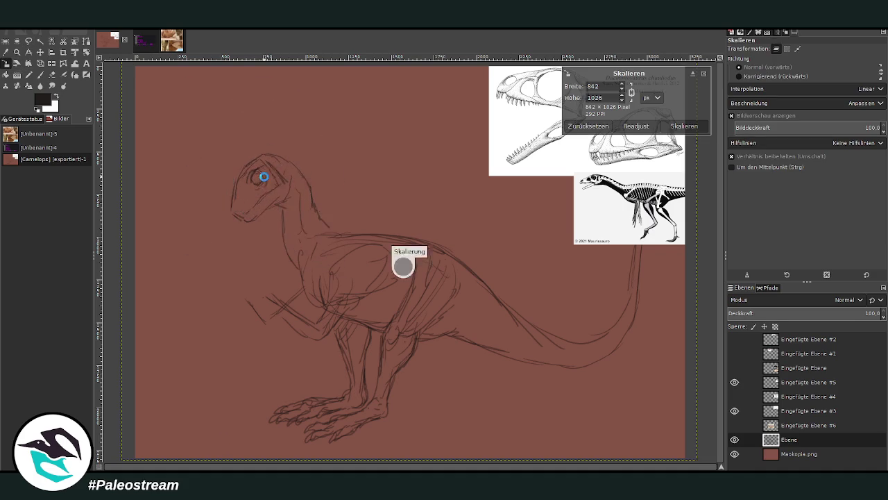
key("Return")
key("ctrl+h")
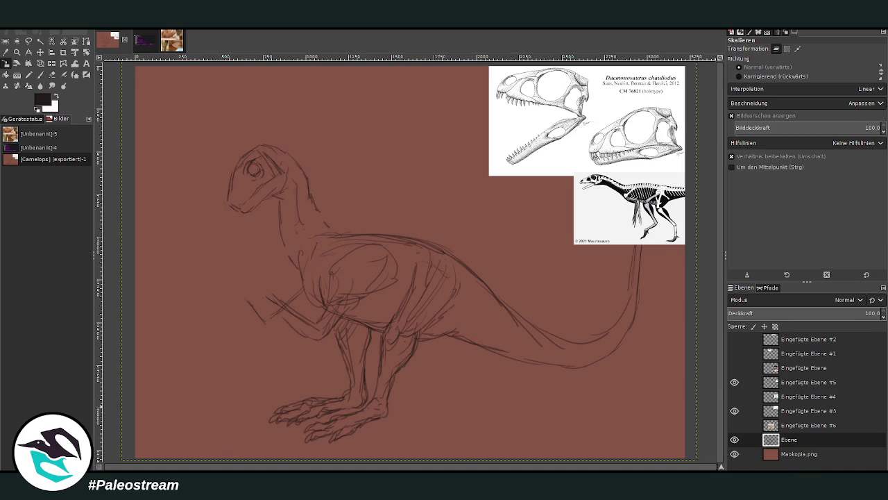
left_click(39, 74)
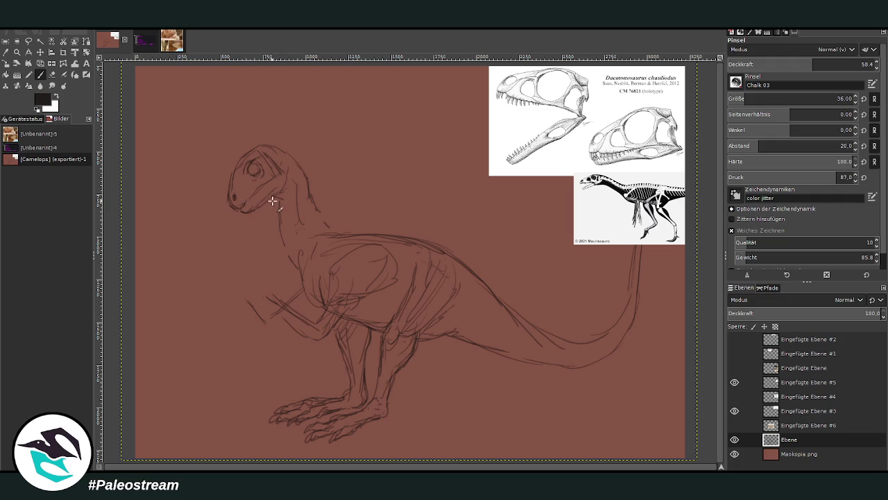
- Enlarge the brush to 72 with 72.6 opacity and darken the neck, chest and forearm lines
mouse_move(283, 199)
left_mouse_down()
mouse_move(272, 219)
mouse_move(292, 261)
left_mouse_up()
key("bracketright")
key("bracketright")
key("bracketright")
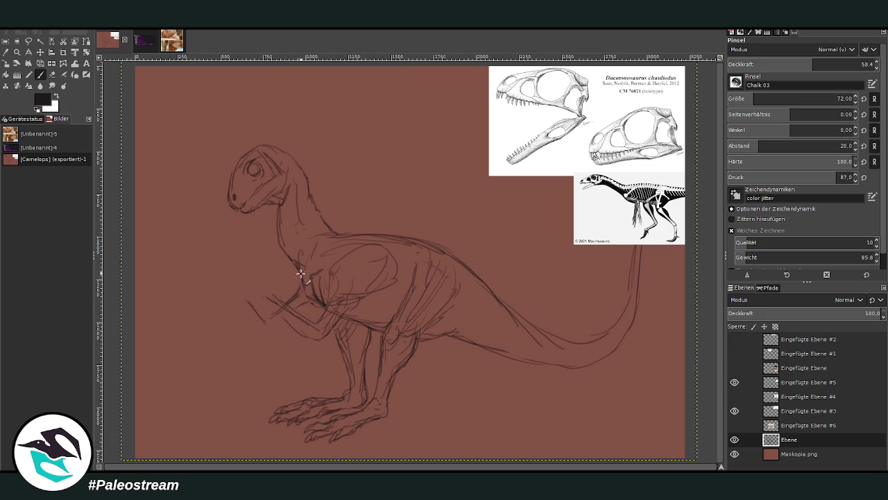
left_click_drag(324, 299, 308, 319)
left_click(834, 64)
type("18")
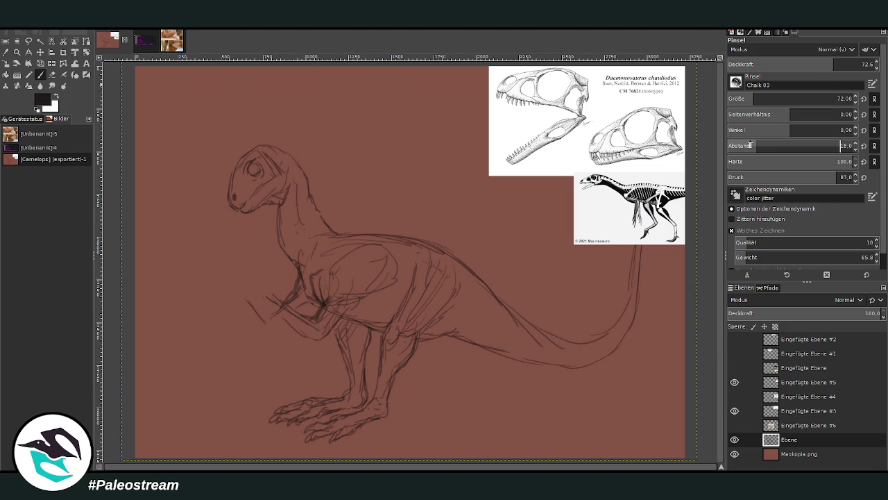
mouse_move(347, 318)
left_mouse_down()
mouse_move(375, 333)
mouse_move(559, 366)
mouse_move(608, 356)
mouse_move(628, 330)
mouse_move(531, 323)
mouse_move(420, 240)
mouse_move(331, 233)
left_mouse_up()
left_click_drag(290, 263, 277, 202)
left_click_drag(329, 232, 300, 173)
- Shrink the brush to 50 and draw the spiky head crest, ribcage strokes and lower-leg line
key("bracketleft")
key("bracketleft")
key("bracketleft")
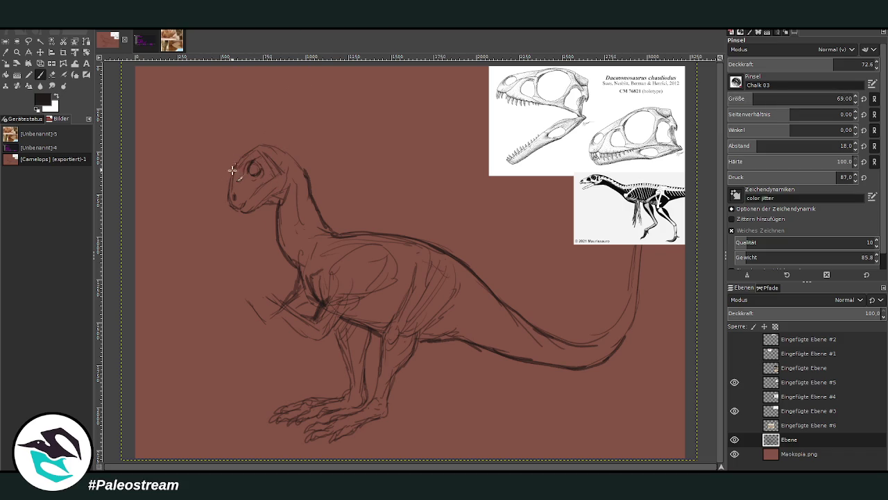
key("bracketleft")
key("bracketleft")
key("bracketleft")
key("bracketleft")
key("bracketleft")
key("bracketleft")
mouse_move(241, 151)
left_mouse_down()
mouse_move(279, 146)
mouse_move(306, 158)
mouse_move(310, 175)
left_mouse_up()
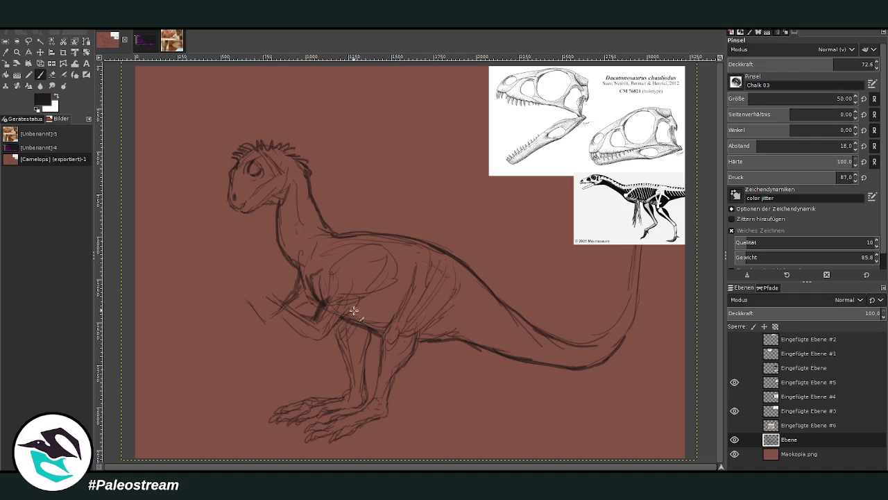
mouse_move(366, 296)
left_mouse_down()
mouse_move(402, 264)
mouse_move(356, 311)
mouse_move(434, 321)
mouse_move(451, 312)
mouse_move(433, 331)
mouse_move(458, 331)
left_mouse_up()
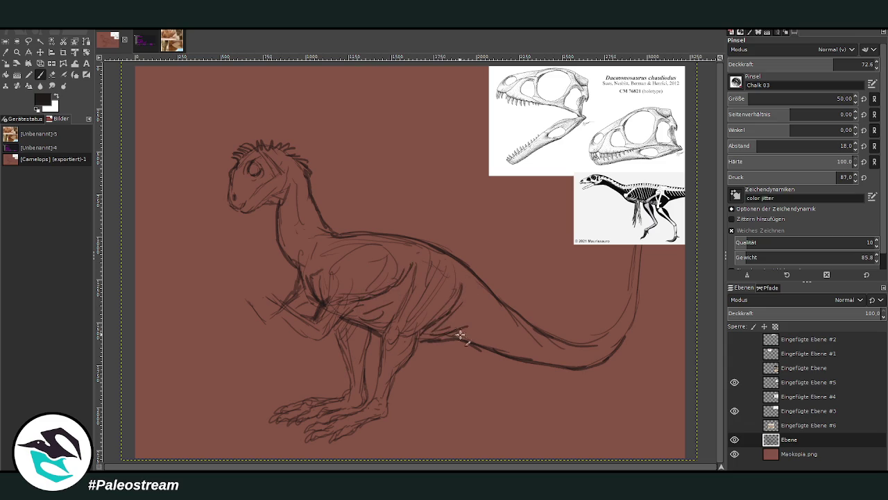
mouse_move(367, 407)
left_mouse_down()
mouse_move(389, 367)
mouse_move(389, 407)
mouse_move(407, 362)
mouse_move(377, 376)
mouse_move(382, 403)
mouse_move(356, 424)
left_mouse_up()
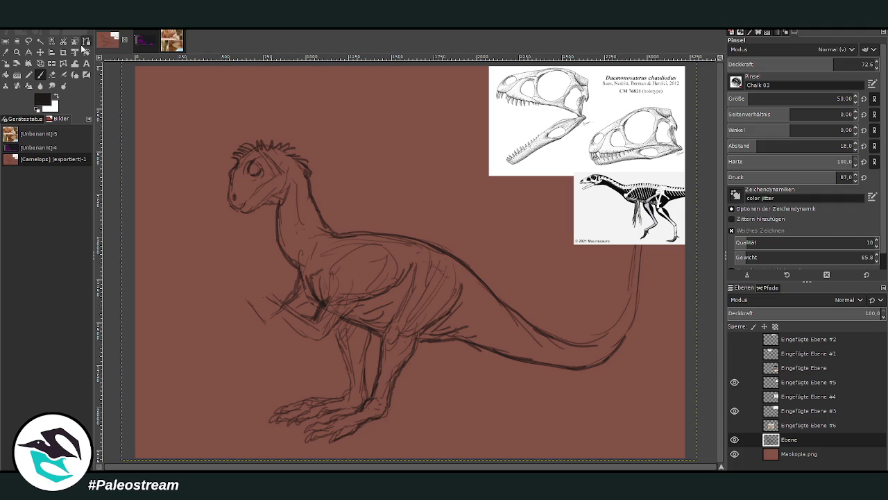
left_click(16, 52)
- Zoom in on the head, set brush opacity to 95, and move the skull and skeleton references closer
left_click_drag(195, 102, 481, 393)
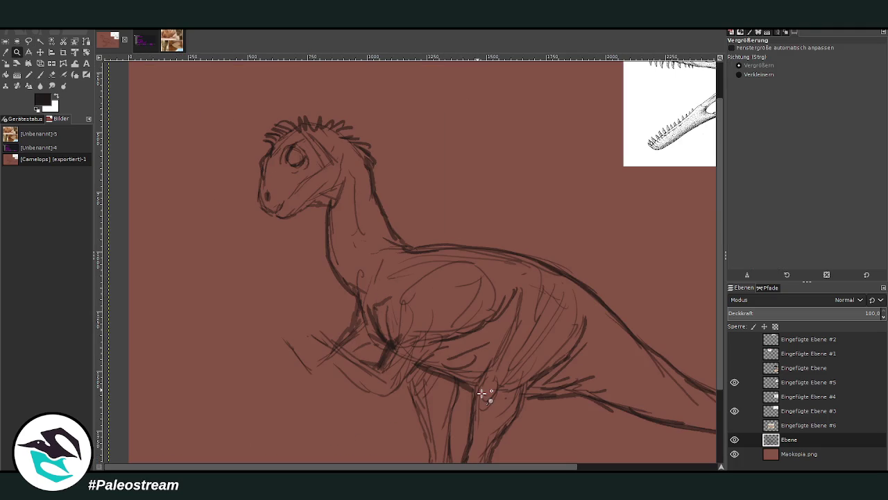
left_click(40, 75)
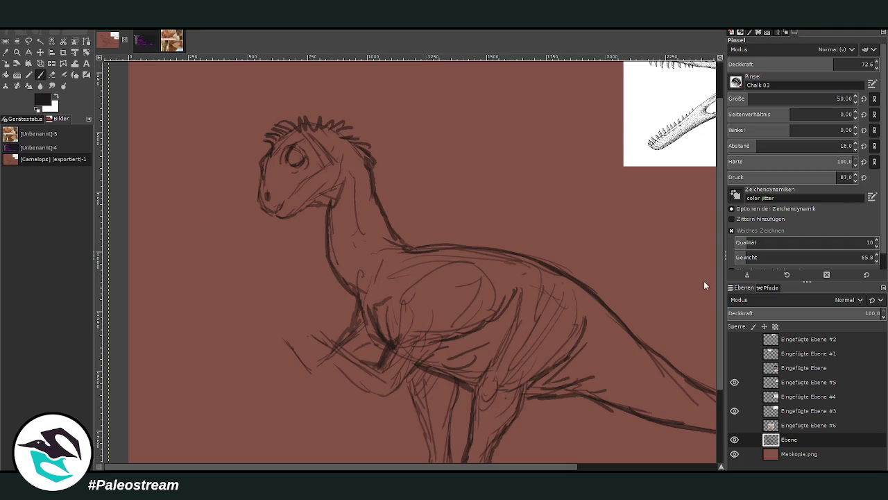
left_click_drag(833, 64, 864, 64)
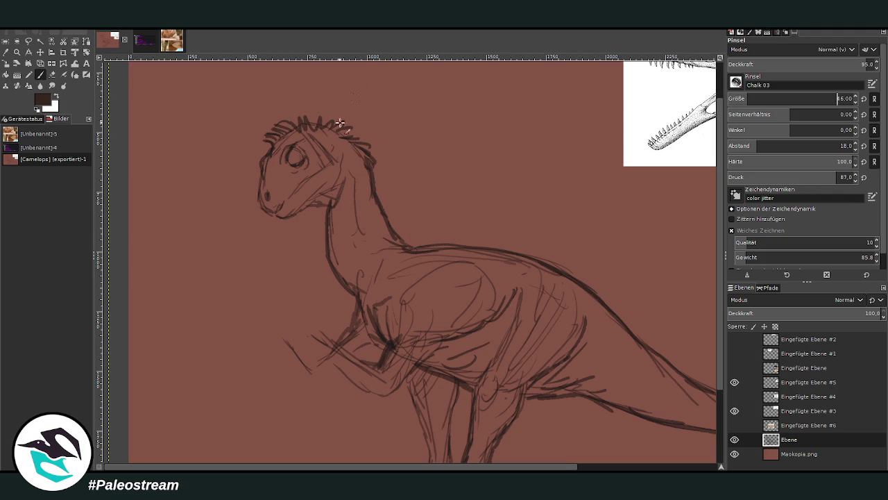
left_click_drag(393, 470, 462, 470)
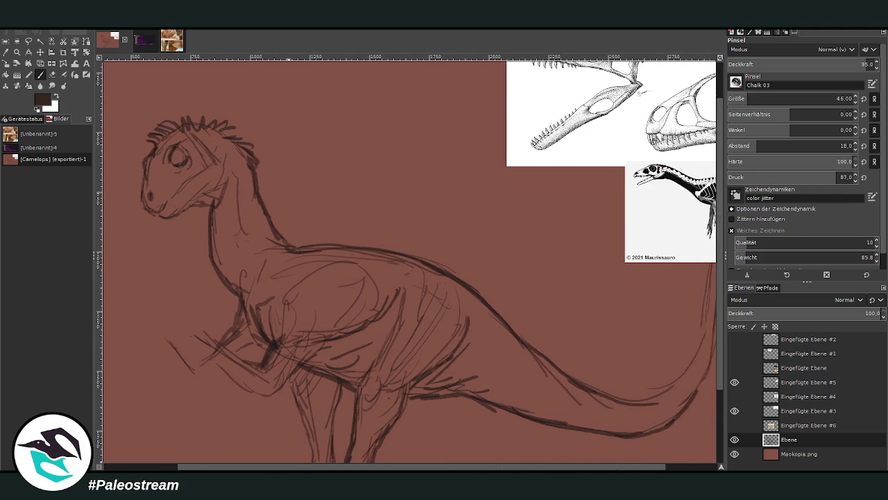
left_click(40, 53)
left_click_drag(628, 157, 473, 161)
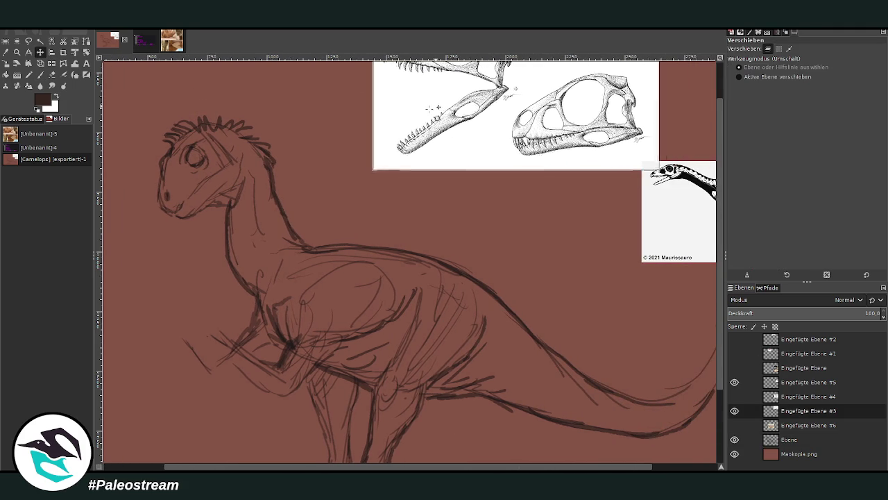
left_click_drag(680, 208, 550, 214)
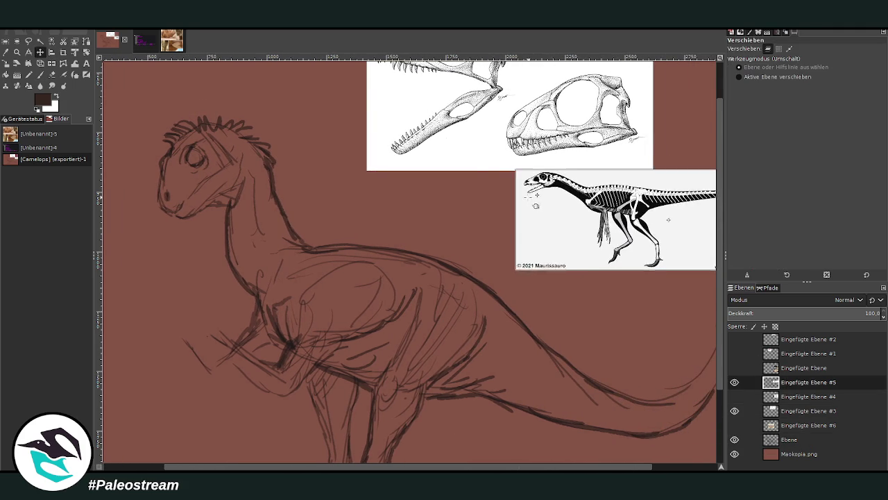
left_click(40, 74)
- Ink the head: shade the eye and bolden the snout, crest, jaw and mouth lines
mouse_move(205, 153)
left_mouse_down()
mouse_move(193, 161)
mouse_move(191, 151)
mouse_move(196, 168)
left_mouse_up()
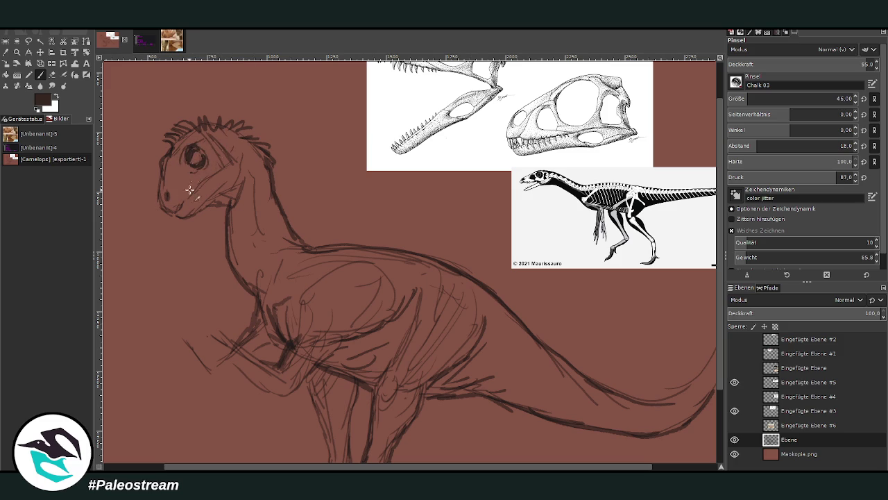
left_click_drag(163, 206, 176, 213)
mouse_move(157, 192)
left_mouse_down()
mouse_move(155, 202)
mouse_move(162, 168)
mouse_move(163, 187)
left_mouse_up()
mouse_move(174, 140)
left_mouse_down()
mouse_move(182, 125)
mouse_move(208, 117)
mouse_move(271, 154)
mouse_move(272, 184)
left_mouse_up()
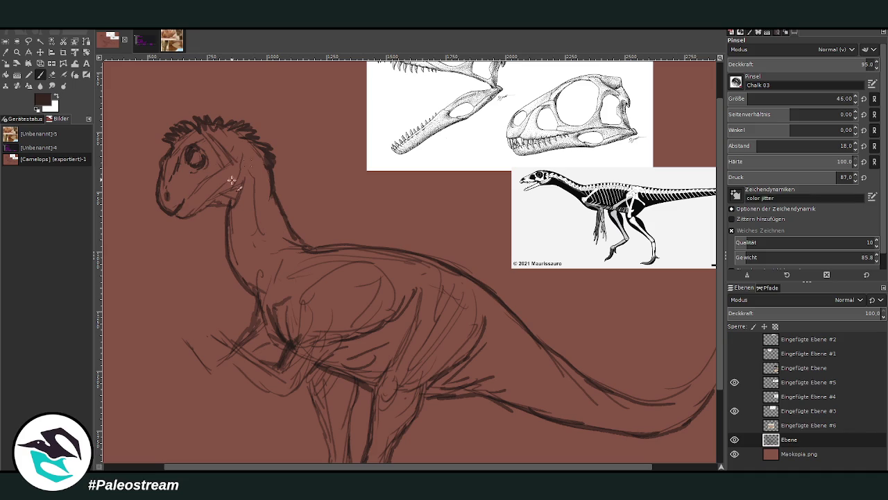
mouse_move(192, 212)
left_mouse_down()
mouse_move(223, 200)
mouse_move(247, 173)
mouse_move(236, 208)
mouse_move(247, 217)
mouse_move(238, 294)
mouse_move(228, 206)
left_mouse_up()
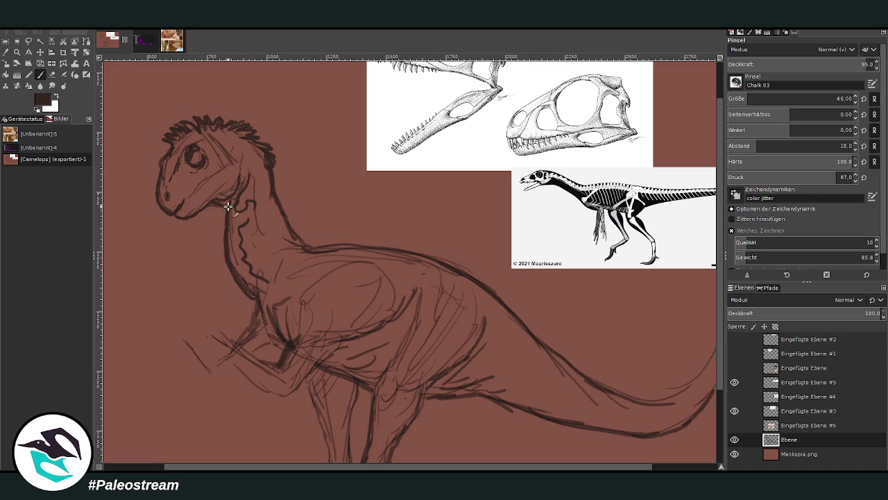
mouse_move(202, 157)
left_mouse_down()
mouse_move(219, 143)
mouse_move(239, 163)
mouse_move(237, 156)
left_mouse_up()
mouse_move(196, 186)
left_mouse_down()
mouse_move(187, 204)
mouse_move(180, 191)
left_mouse_up()
- Draw the raised forearm and a hand with curled fingers and a wrist line
mouse_move(285, 351)
left_mouse_down()
mouse_move(288, 391)
mouse_move(264, 388)
left_mouse_up()
mouse_move(217, 350)
left_mouse_down()
mouse_move(277, 368)
mouse_move(236, 335)
left_mouse_up()
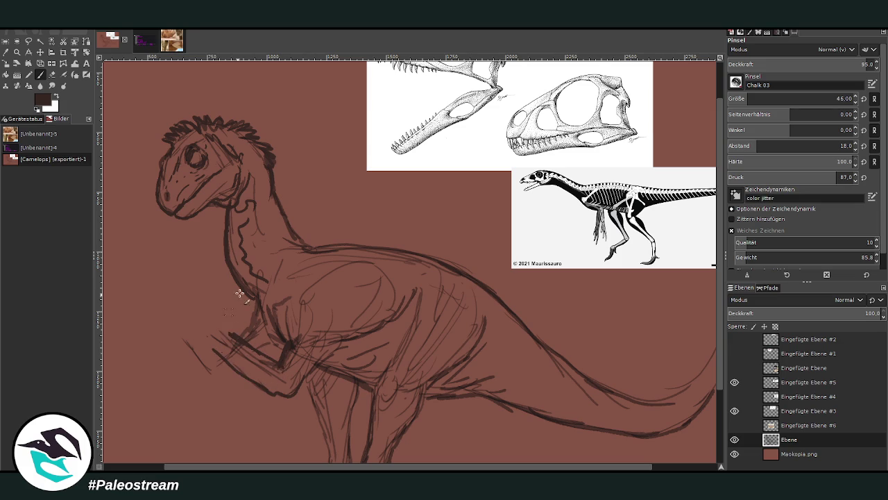
left_click_drag(199, 300, 223, 326)
mouse_move(182, 294)
left_mouse_down()
mouse_move(207, 315)
mouse_move(154, 296)
mouse_move(185, 306)
mouse_move(139, 315)
mouse_move(181, 320)
left_mouse_up()
left_click_drag(174, 317, 207, 342)
mouse_move(140, 320)
left_mouse_down()
mouse_move(178, 298)
mouse_move(183, 314)
mouse_move(170, 320)
mouse_move(208, 350)
left_mouse_up()
left_click_drag(162, 283, 145, 304)
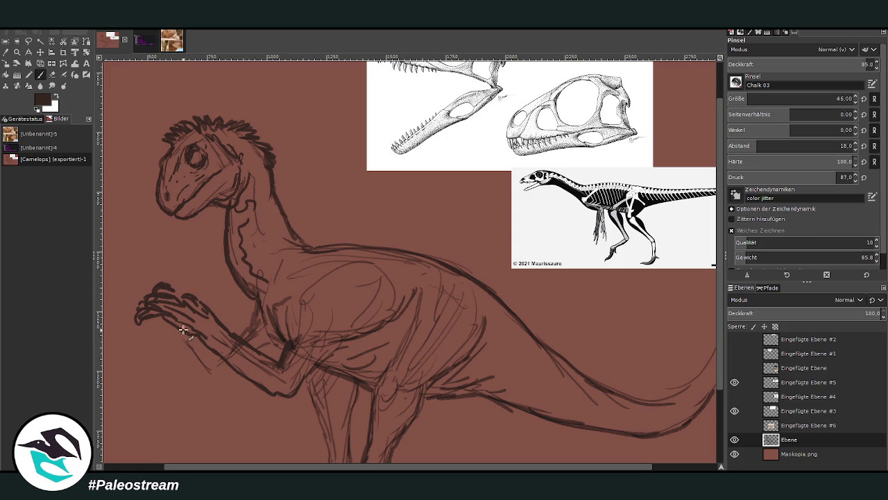
left_click_drag(186, 322, 233, 334)
- Warp the elbow and chest lines downward, then darken the elbow joint and lower forearm in chalk
key("w")
mouse_move(334, 333)
left_mouse_down()
mouse_move(275, 403)
mouse_move(248, 378)
mouse_move(261, 364)
mouse_move(279, 403)
mouse_move(257, 396)
mouse_move(243, 367)
mouse_move(284, 396)
mouse_move(276, 396)
mouse_move(308, 369)
mouse_move(254, 390)
mouse_move(224, 365)
mouse_move(244, 383)
left_mouse_up()
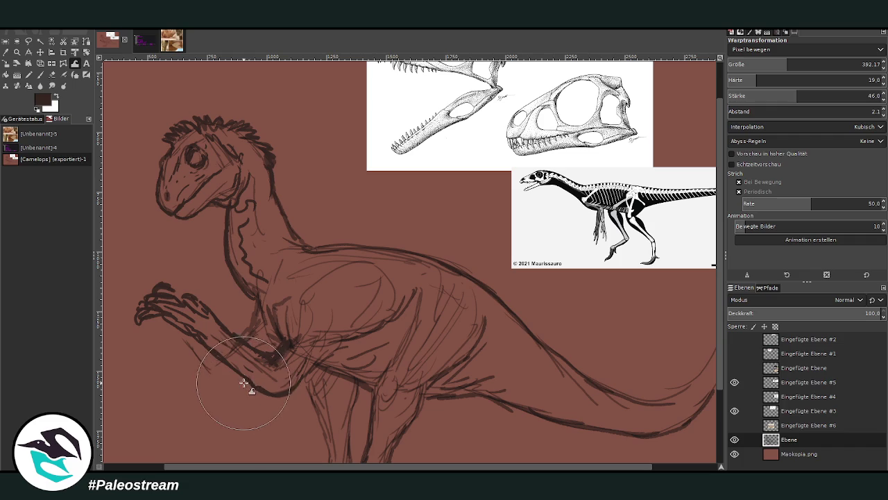
left_click(40, 74)
mouse_move(270, 356)
left_mouse_down()
mouse_move(284, 329)
mouse_move(252, 308)
mouse_move(254, 299)
left_mouse_up()
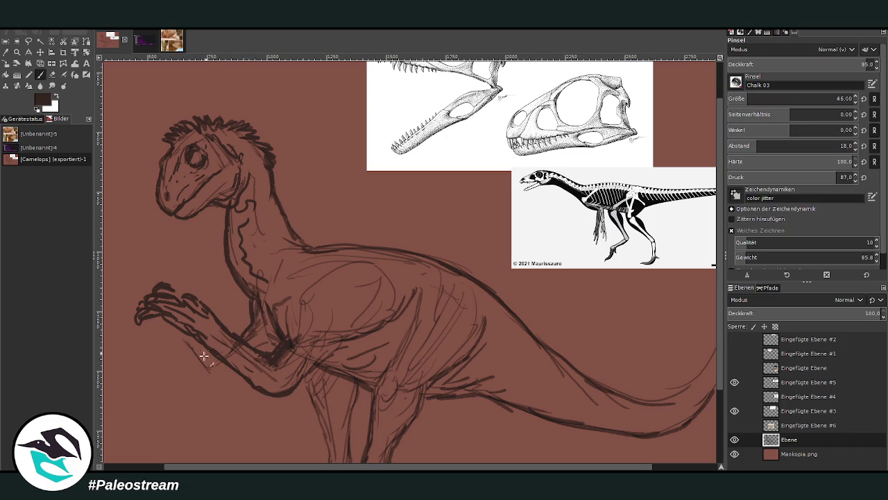
left_click_drag(192, 369, 160, 323)
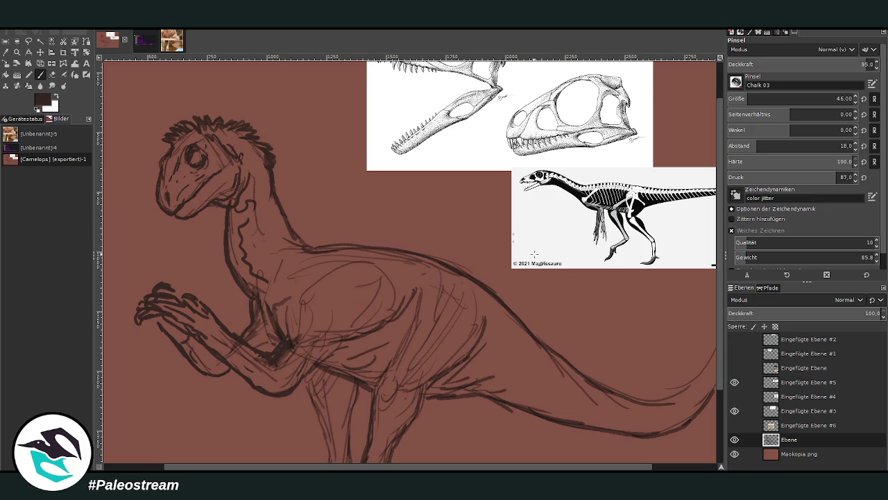
- Ink the knee, back of the leg, foot, two front toes and front of the shin darker
scroll(719, 387, "down", 3)
mouse_move(383, 287)
left_mouse_down()
mouse_move(382, 274)
mouse_move(396, 284)
mouse_move(410, 321)
mouse_move(379, 407)
mouse_move(357, 407)
left_mouse_up()
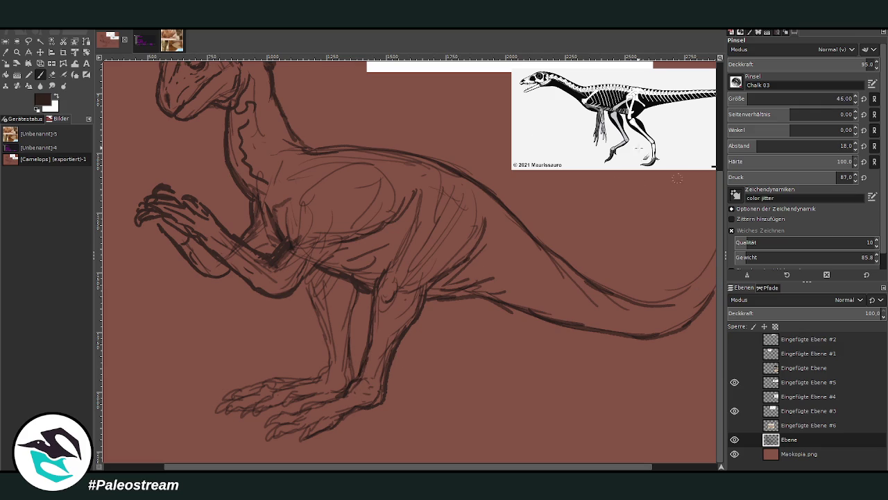
mouse_move(357, 378)
left_mouse_down()
mouse_move(363, 357)
mouse_move(341, 389)
mouse_move(279, 417)
mouse_move(274, 433)
mouse_move(310, 435)
mouse_move(331, 418)
left_mouse_up()
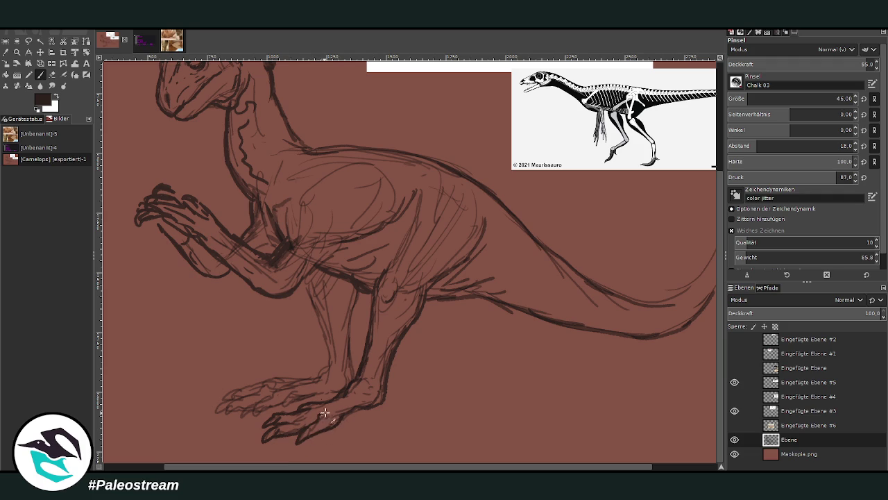
mouse_move(255, 409)
left_mouse_down()
mouse_move(238, 418)
mouse_move(318, 387)
left_mouse_up()
mouse_move(215, 415)
left_mouse_down()
mouse_move(230, 397)
mouse_move(282, 372)
mouse_move(317, 373)
mouse_move(325, 388)
left_mouse_up()
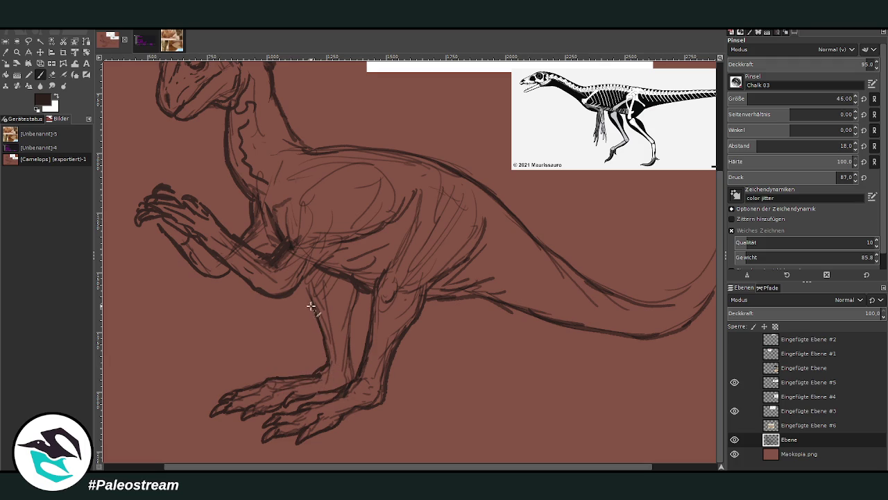
left_click_drag(355, 283, 353, 373)
- Ink the tail's underside up to its tip and hide the skeleton reference and white strip layers
scroll(583, 253, "right", 3)
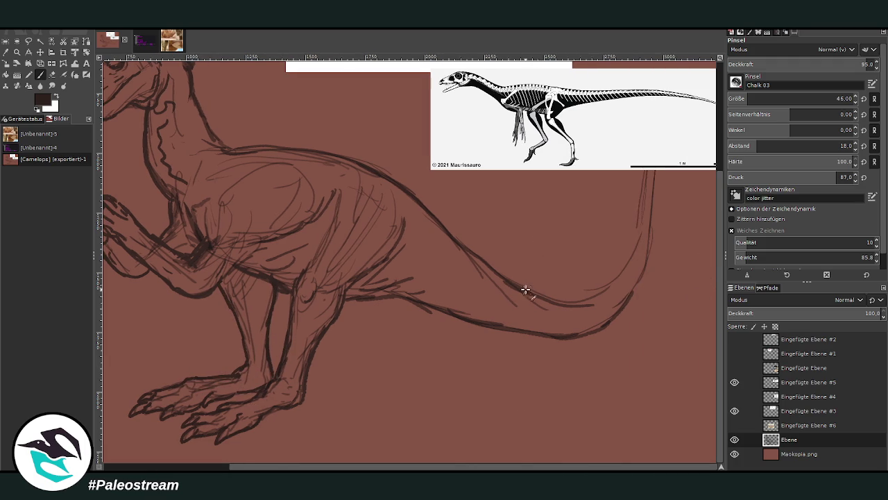
left_click_drag(568, 302, 613, 284)
left_click(735, 382)
left_click(734, 410)
mouse_move(624, 287)
left_mouse_down()
mouse_move(664, 89)
mouse_move(655, 242)
mouse_move(634, 292)
mouse_move(591, 306)
left_mouse_up()
- Hatch the underside from belly to tail and ink the raised hand's fingers and top fingertip
mouse_move(397, 264)
left_mouse_down()
mouse_move(400, 248)
mouse_move(426, 272)
mouse_move(539, 322)
mouse_move(531, 311)
mouse_move(592, 315)
mouse_move(620, 301)
mouse_move(506, 301)
mouse_move(416, 279)
mouse_move(403, 262)
left_mouse_up()
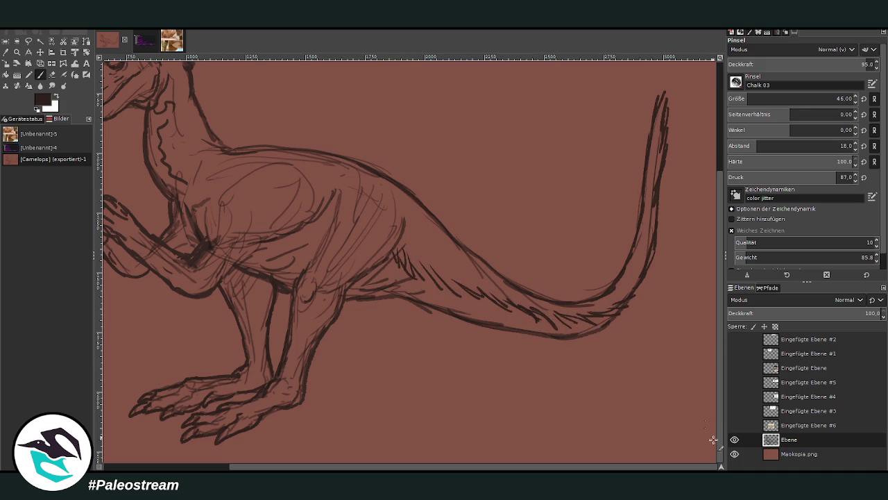
scroll(703, 419, "down", 3)
scroll(673, 341, "up", 2)
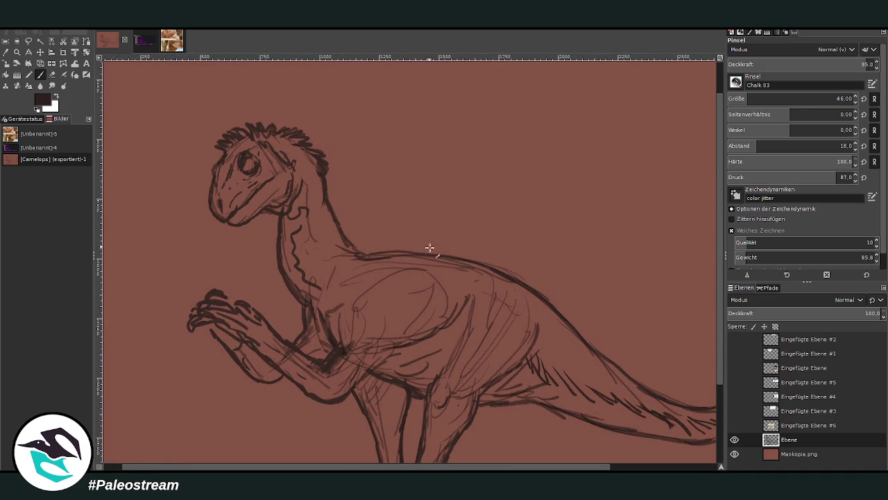
mouse_move(201, 329)
left_mouse_down()
mouse_move(188, 333)
mouse_move(205, 344)
left_mouse_up()
mouse_move(212, 300)
left_mouse_down()
mouse_move(220, 289)
mouse_move(242, 293)
mouse_move(238, 276)
mouse_move(199, 236)
left_mouse_up()
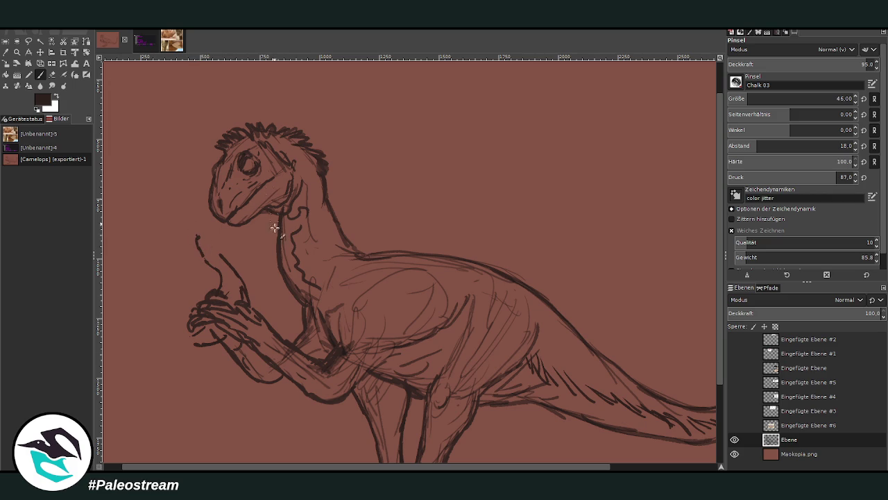
- Erase the stray claw strokes above the hand and sketch the lizard's head and body
left_click(51, 75)
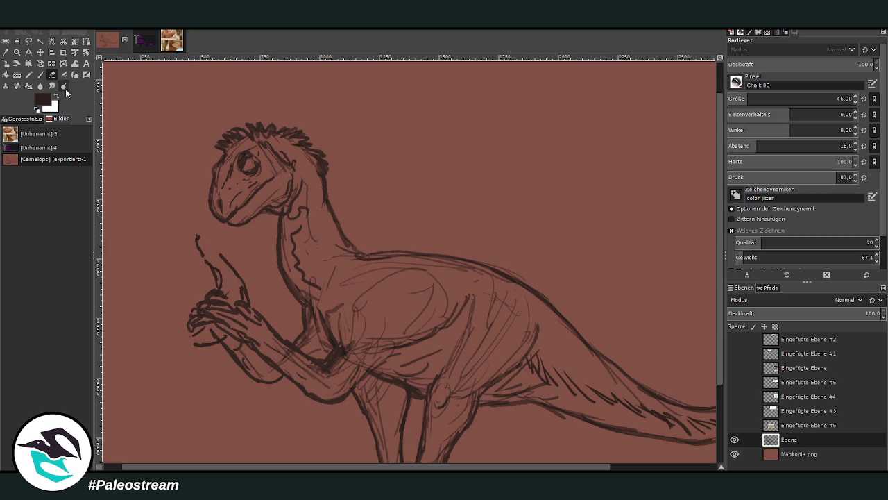
mouse_move(198, 237)
left_mouse_down()
mouse_move(222, 286)
mouse_move(254, 300)
mouse_move(251, 314)
left_mouse_up()
left_click(41, 74)
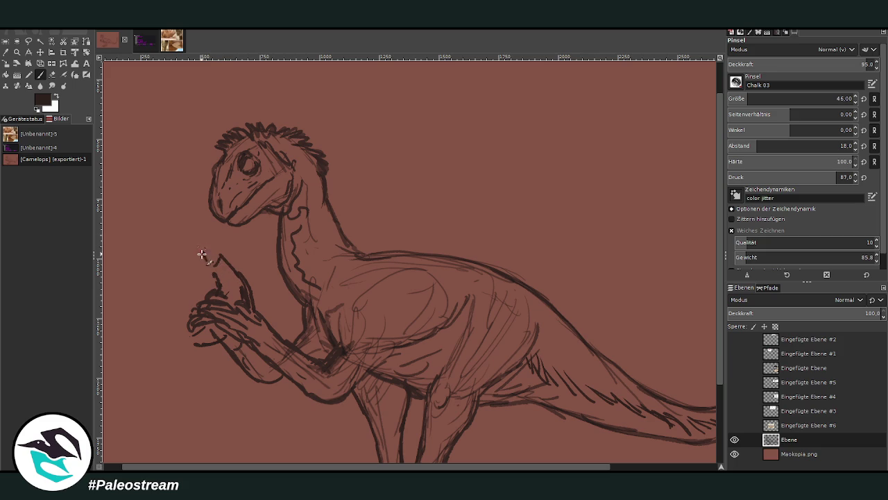
left_click_drag(189, 209, 207, 237)
left_click_drag(197, 207, 206, 220)
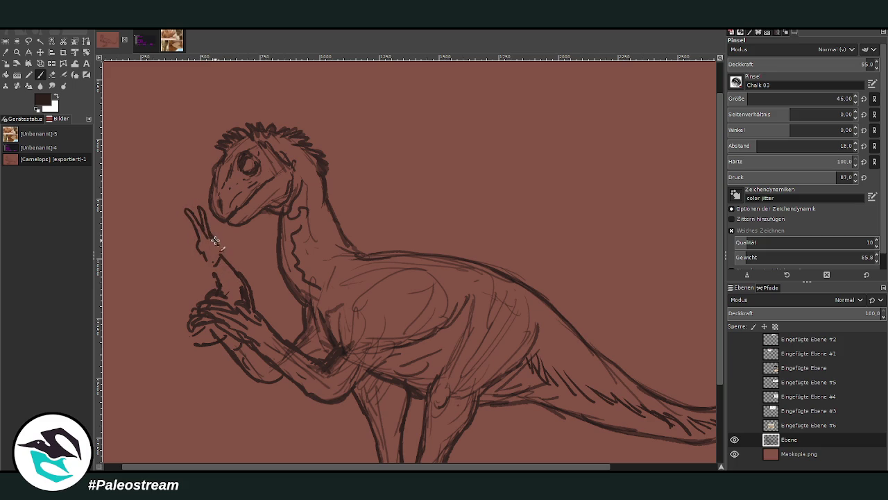
mouse_move(201, 257)
left_mouse_down()
mouse_move(196, 233)
mouse_move(201, 258)
left_mouse_up()
- Outline the lizard's body along the fingers, add its lower edge, a raised leg and its tail
key("shift+e")
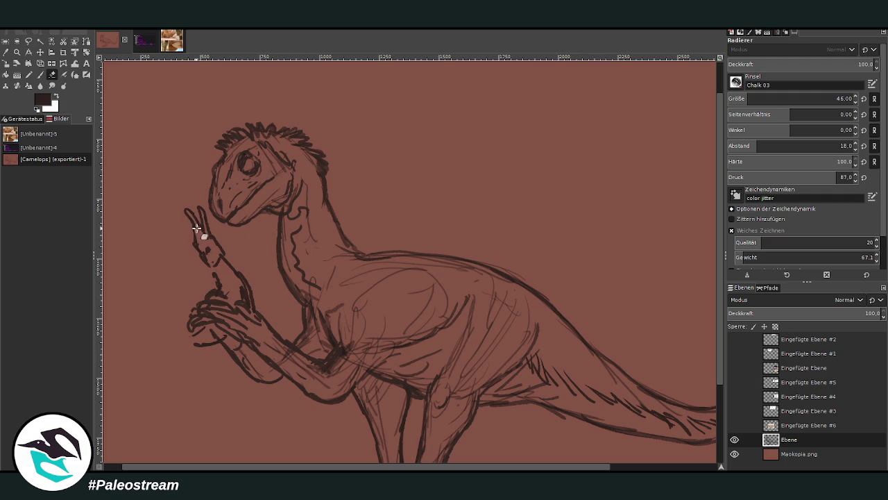
key("p")
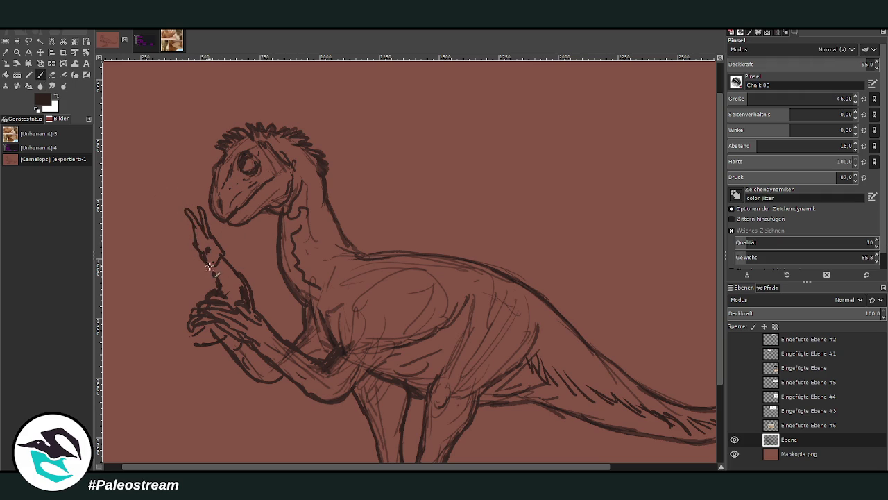
left_click_drag(220, 249, 240, 283)
mouse_move(194, 335)
left_mouse_down()
mouse_move(214, 339)
mouse_move(200, 402)
mouse_move(199, 347)
mouse_move(190, 338)
mouse_move(148, 336)
mouse_move(137, 254)
mouse_move(152, 345)
mouse_move(176, 363)
mouse_move(212, 351)
mouse_move(139, 342)
left_mouse_up()
scroll(116, 467, "left", 1)
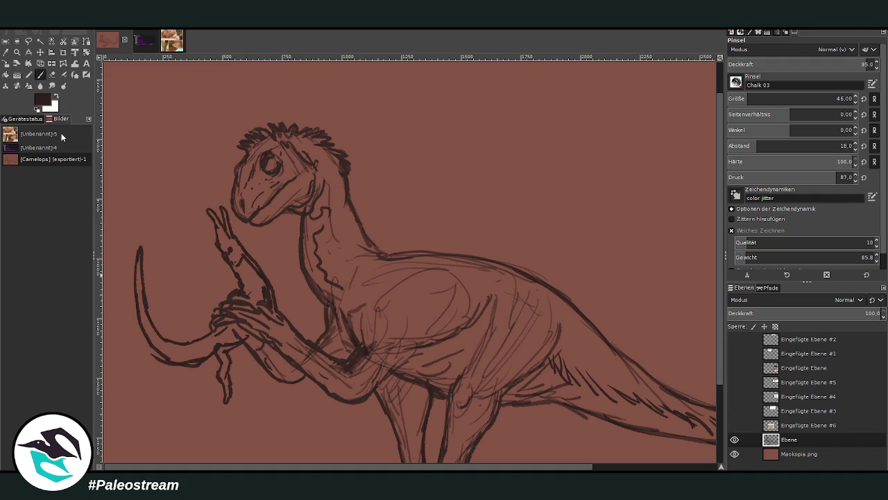
left_click(53, 74)
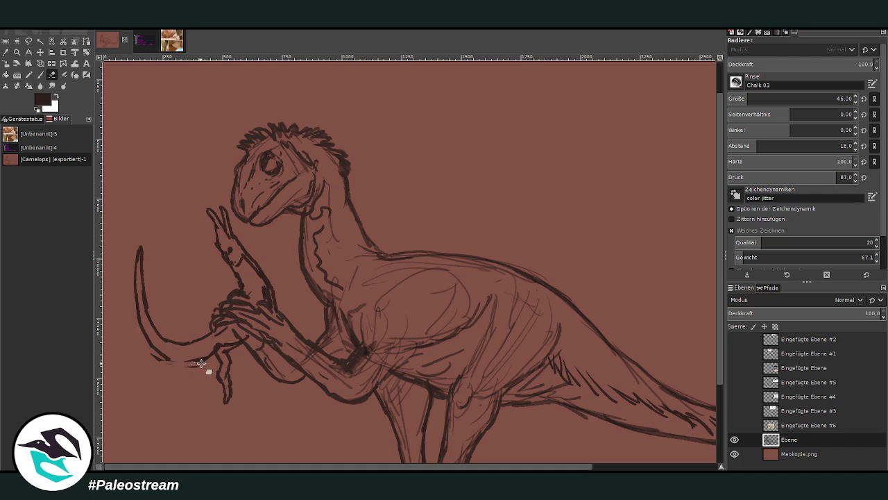
left_click(40, 75)
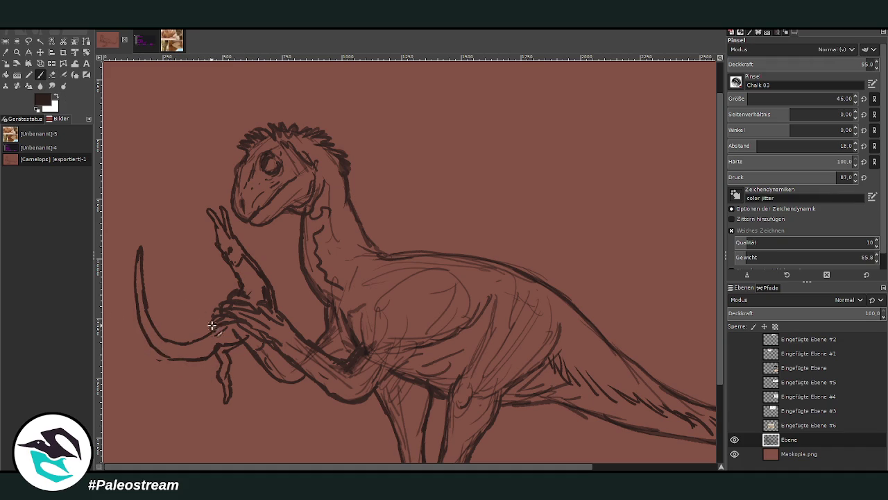
left_click_drag(199, 313, 182, 294)
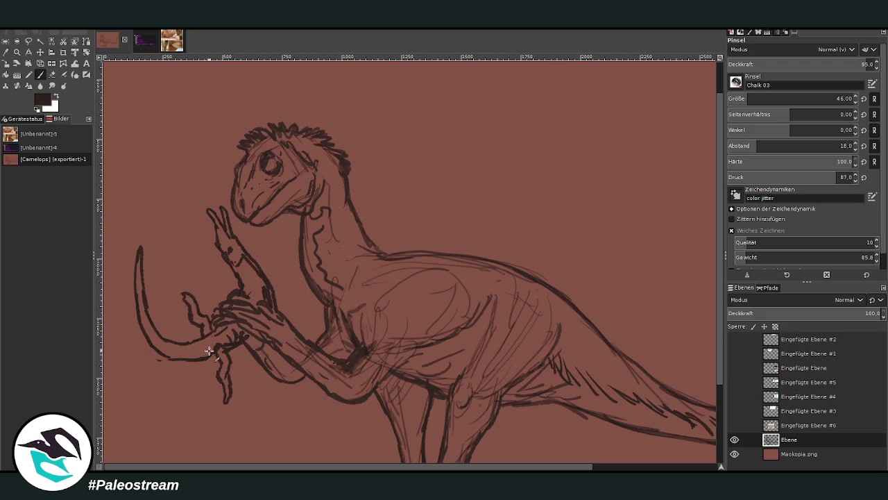
left_click_drag(196, 350, 176, 354)
- With a smaller brush, darken the eye outline and hatch fur along the throat and neck
key("bracketleft")
key("bracketleft")
key("bracketleft")
left_click_drag(271, 158, 264, 159)
mouse_move(326, 259)
left_mouse_down()
mouse_move(359, 327)
mouse_move(386, 340)
mouse_move(460, 340)
mouse_move(462, 317)
mouse_move(485, 333)
mouse_move(501, 317)
mouse_move(483, 345)
mouse_move(500, 359)
mouse_move(519, 356)
mouse_move(558, 326)
mouse_move(580, 349)
left_mouse_up()
mouse_move(371, 322)
left_mouse_down()
mouse_move(332, 253)
mouse_move(326, 198)
mouse_move(315, 195)
left_mouse_up()
left_click_drag(336, 264, 351, 300)
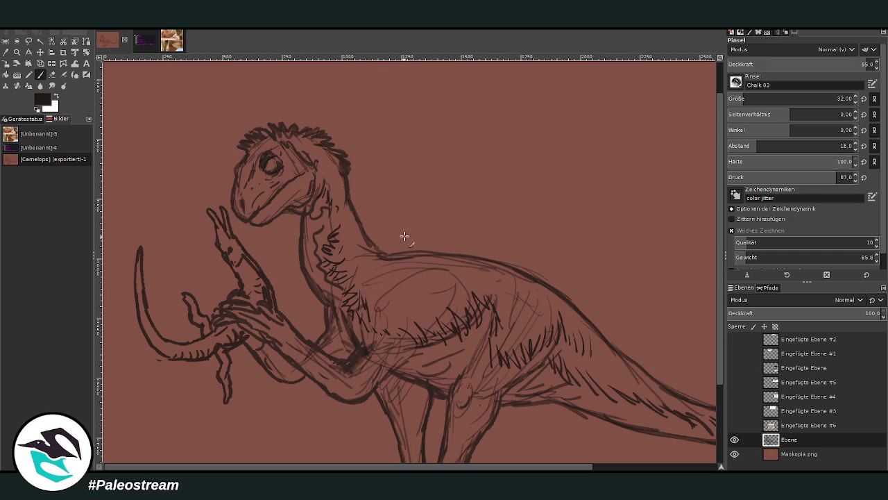
- Add chalk hatching over the chest and belly and reinforce the chest and arm contour
scroll(645, 318, "down", 2)
scroll(401, 158, "down", 3)
mouse_move(350, 267)
left_mouse_down()
mouse_move(365, 248)
mouse_move(363, 282)
left_mouse_up()
key("shift+e")
key("p")
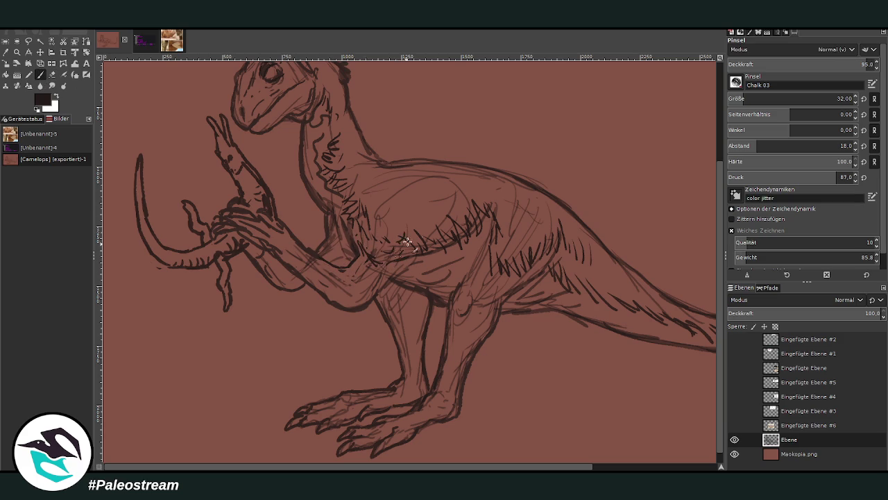
mouse_move(397, 262)
left_mouse_down()
mouse_move(446, 278)
mouse_move(422, 267)
mouse_move(434, 261)
left_mouse_up()
mouse_move(505, 298)
left_mouse_down()
mouse_move(531, 306)
mouse_move(489, 272)
left_mouse_up()
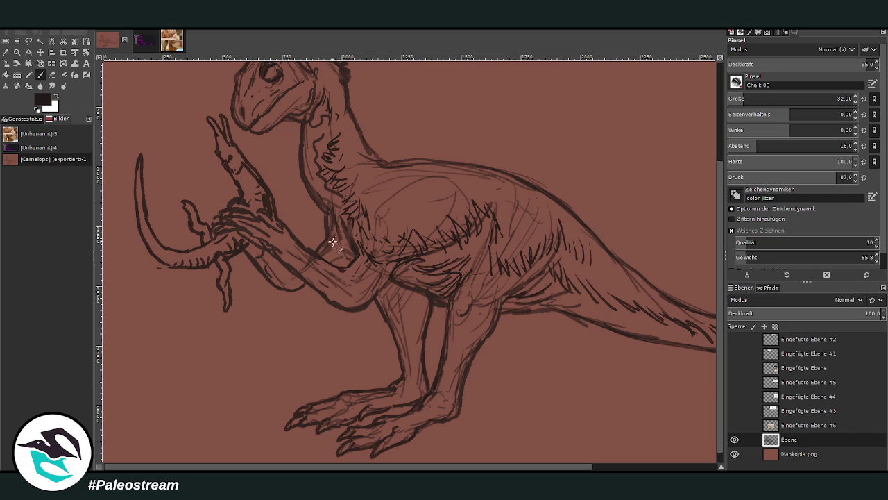
left_click_drag(321, 242, 323, 201)
key("minus")
key("minus")
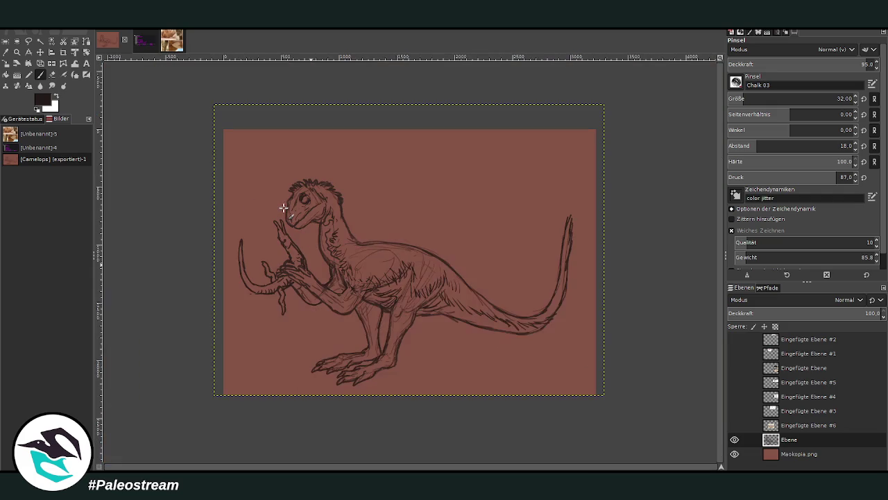
- Zoom in on the head and chest and add refining strokes to the lizard's head and raised arm
key("z")
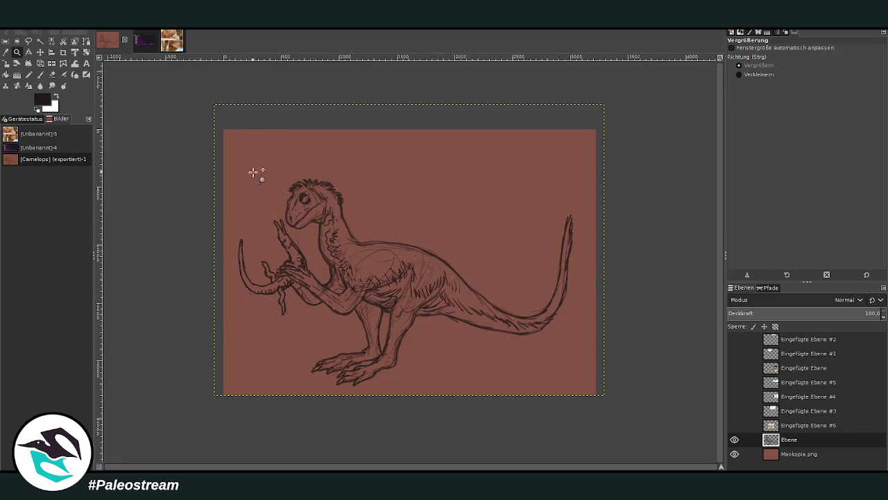
left_click_drag(257, 169, 386, 328)
key("p")
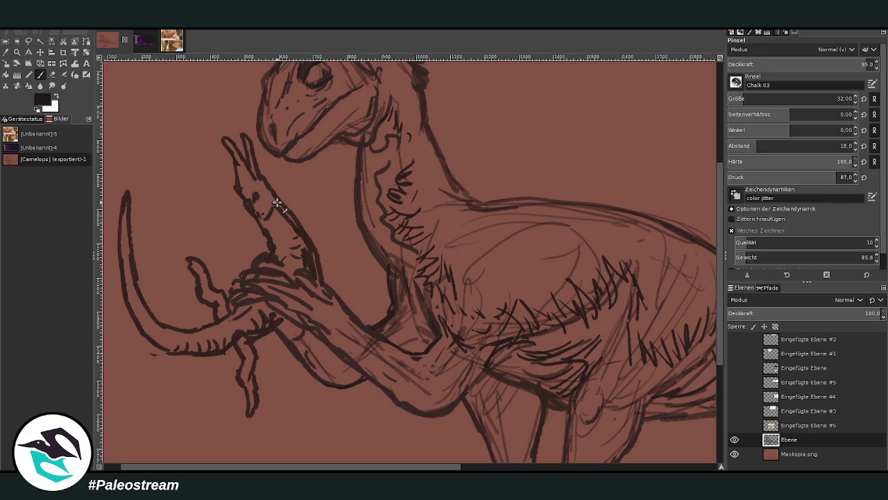
left_click_drag(280, 202, 248, 139)
left_click_drag(260, 174, 275, 201)
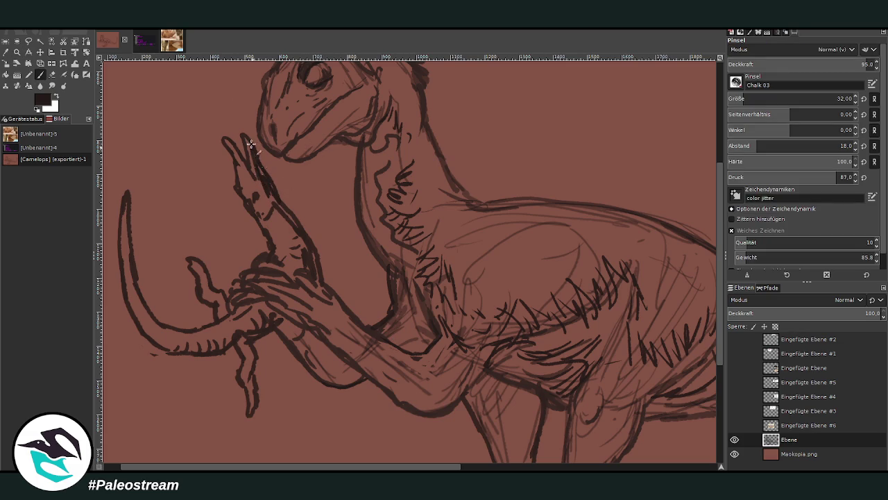
left_click(52, 74)
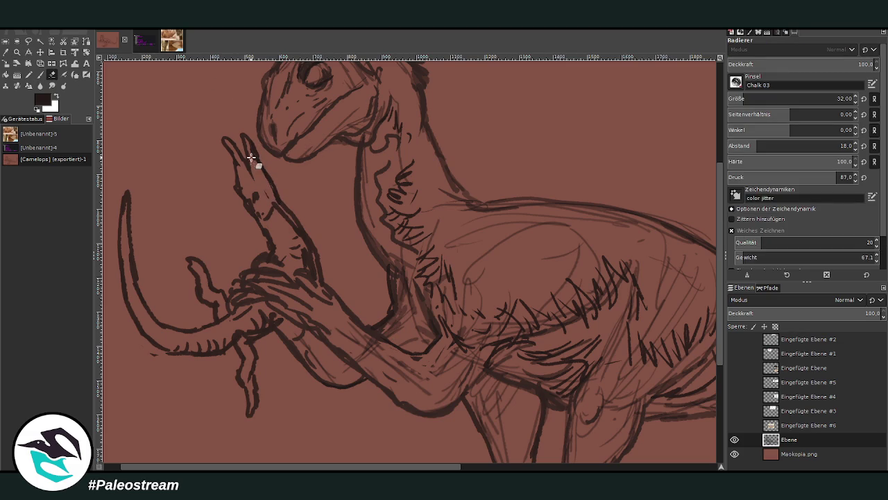
left_click(41, 74)
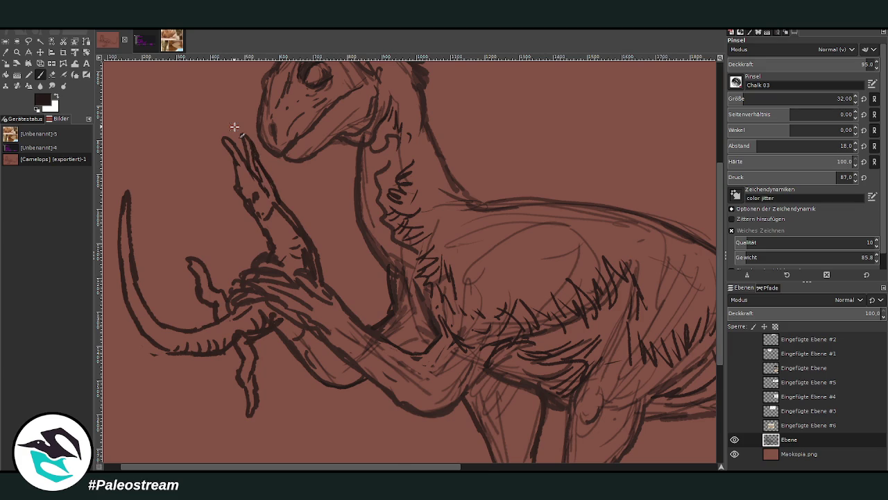
key("shift+ctrl+j")
key("z")
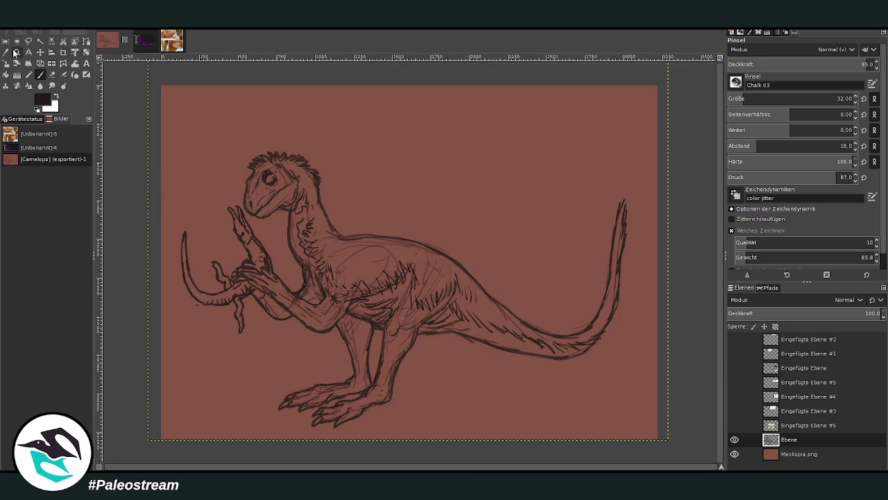
left_click_drag(198, 133, 519, 446)
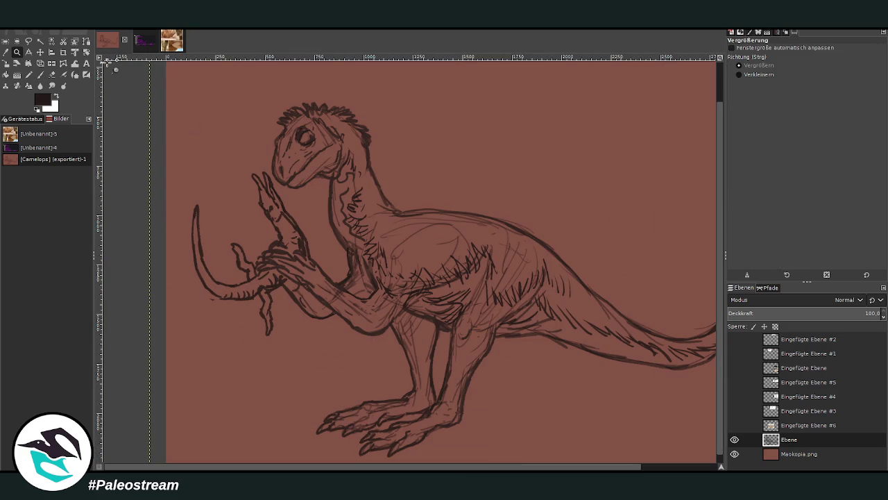
left_click(40, 74)
- Add a new layer above the Maskopia.png background and paint blue-grey over the face and neck with a larger brush
left_click(770, 454)
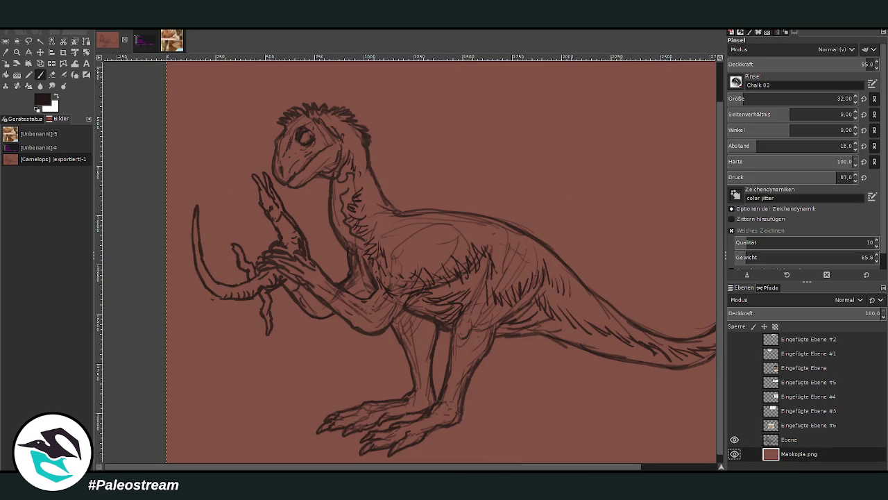
key("shift+ctrl+n")
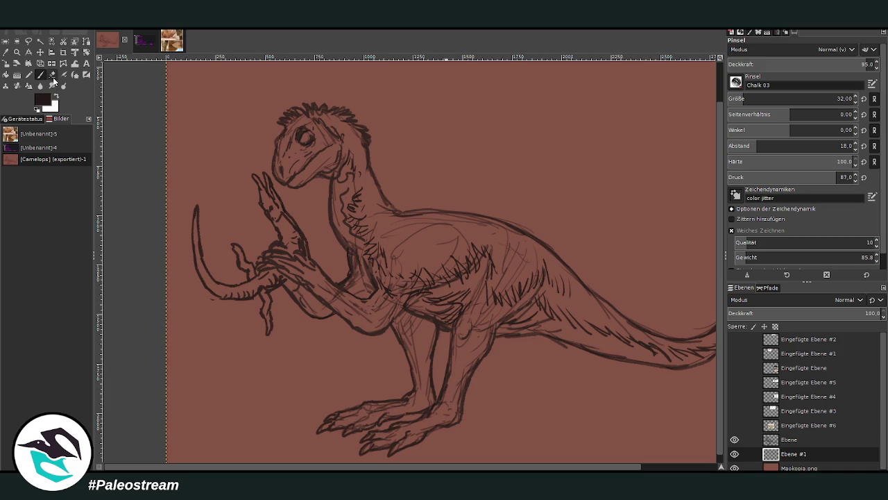
key("bracketright")
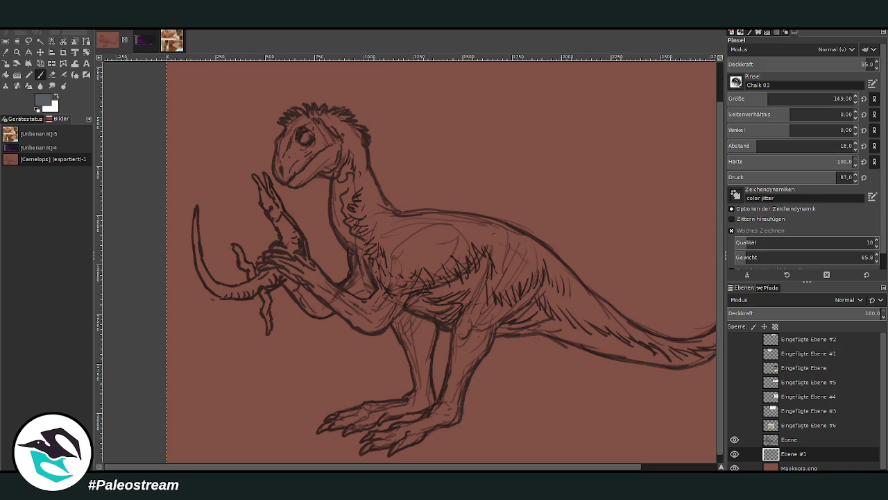
key("bracketright")
mouse_move(300, 142)
left_mouse_down()
mouse_move(281, 174)
mouse_move(295, 188)
mouse_move(333, 147)
mouse_move(326, 172)
mouse_move(297, 173)
mouse_move(286, 136)
mouse_move(318, 132)
mouse_move(340, 149)
left_mouse_up()
mouse_move(355, 246)
left_mouse_down()
mouse_move(339, 217)
mouse_move(347, 229)
mouse_move(340, 150)
left_mouse_up()
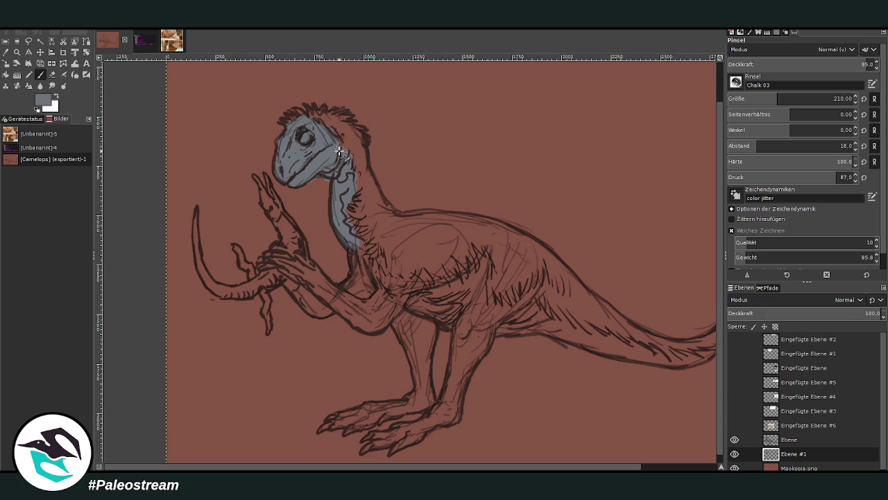
left_click(52, 74)
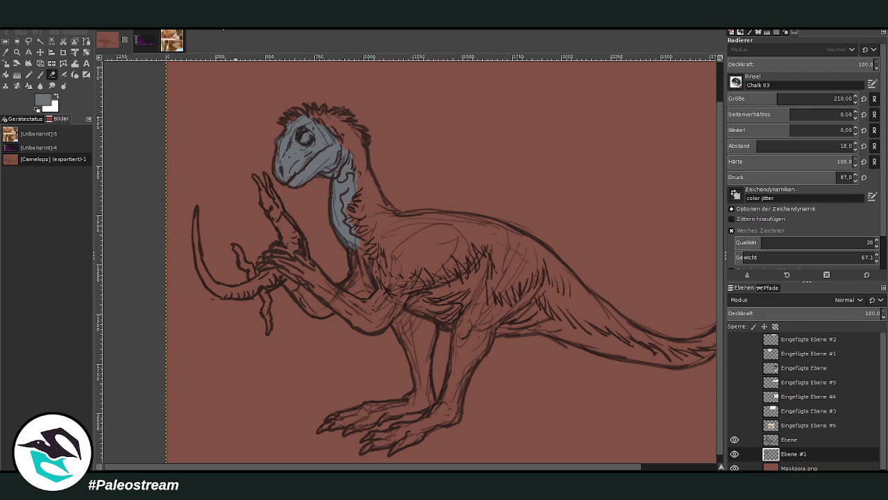
left_click(41, 74)
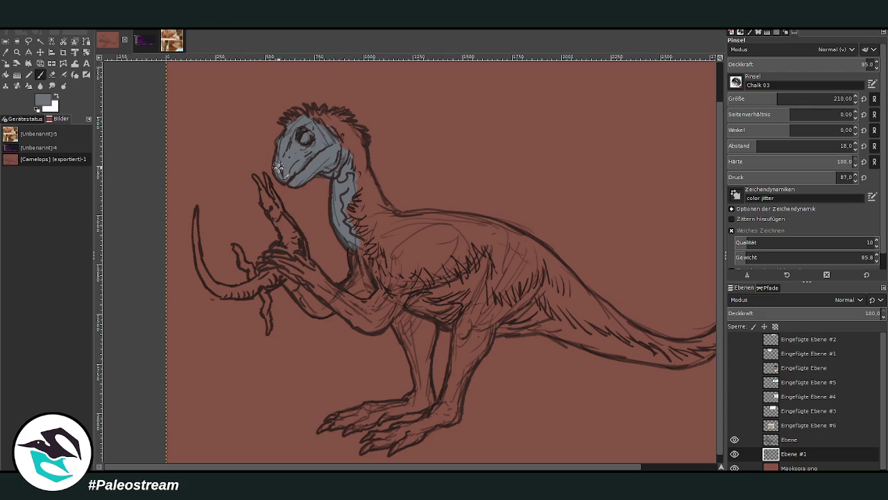
- Extend blue-grey down the neck and over the chest, forearm, belly and both thighs
mouse_move(358, 248)
left_mouse_down()
mouse_move(362, 284)
mouse_move(400, 287)
mouse_move(345, 310)
mouse_move(326, 299)
mouse_move(309, 305)
mouse_move(314, 299)
left_mouse_up()
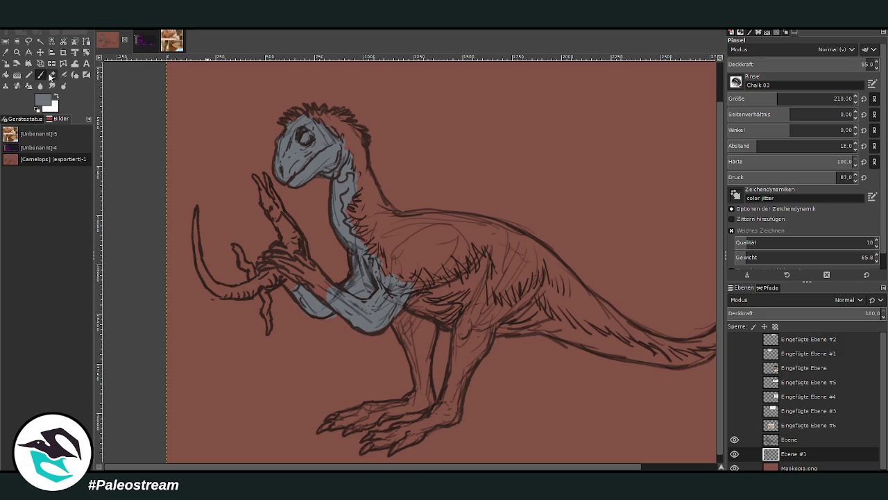
left_click(52, 74)
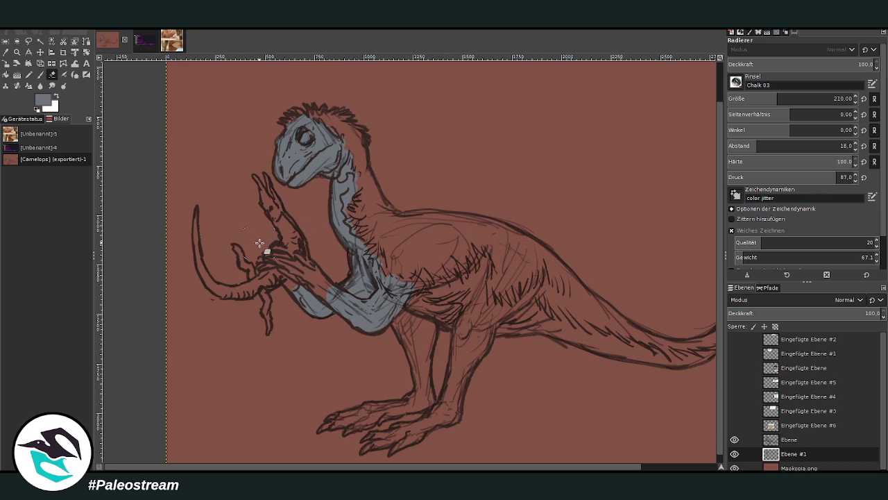
left_click(40, 75)
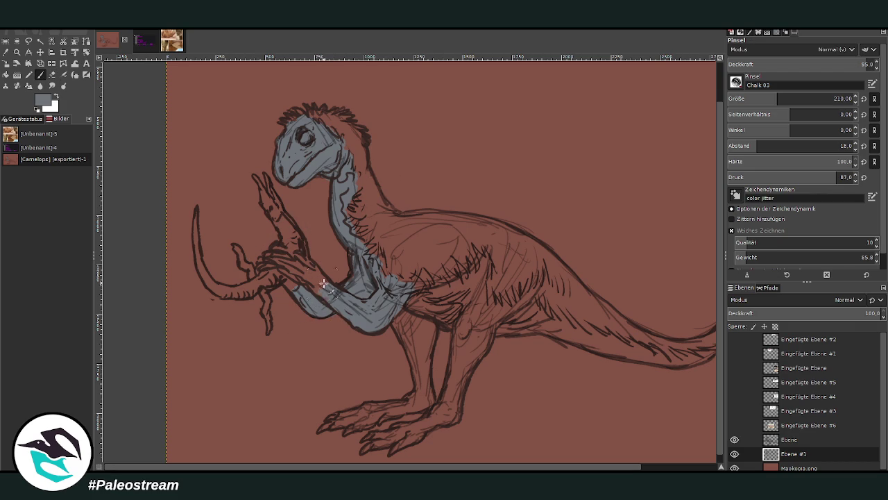
mouse_move(442, 269)
left_mouse_down()
mouse_move(406, 297)
mouse_move(449, 317)
mouse_move(456, 307)
mouse_move(433, 290)
left_mouse_up()
left_click_drag(517, 316, 591, 345)
mouse_move(460, 332)
left_mouse_down()
mouse_move(460, 353)
mouse_move(492, 340)
left_mouse_up()
mouse_move(420, 328)
left_mouse_down()
mouse_move(424, 337)
mouse_move(409, 350)
mouse_move(396, 312)
mouse_move(426, 315)
left_mouse_up()
key("d")
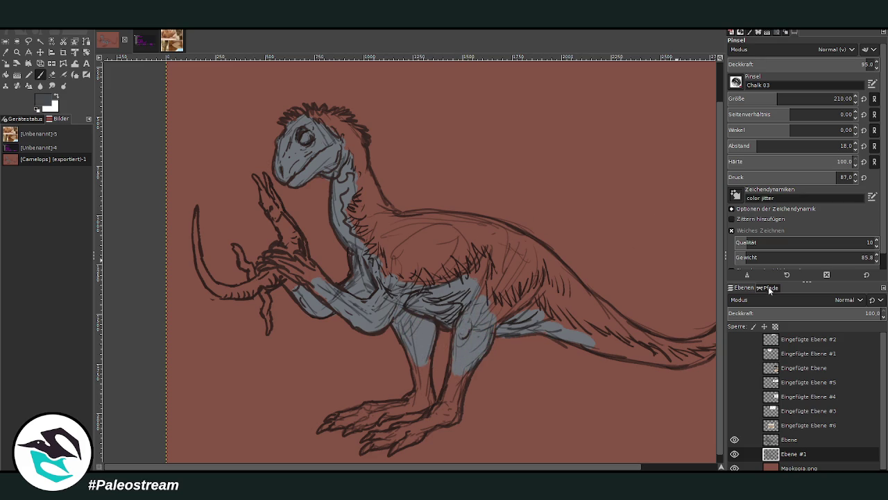
- With the brush shrunk to 154, paint lower legs, toes, arm and face dark, then reddish-brown around the eye
mouse_move(455, 372)
left_mouse_down()
mouse_move(444, 406)
mouse_move(452, 410)
mouse_move(422, 421)
left_mouse_up()
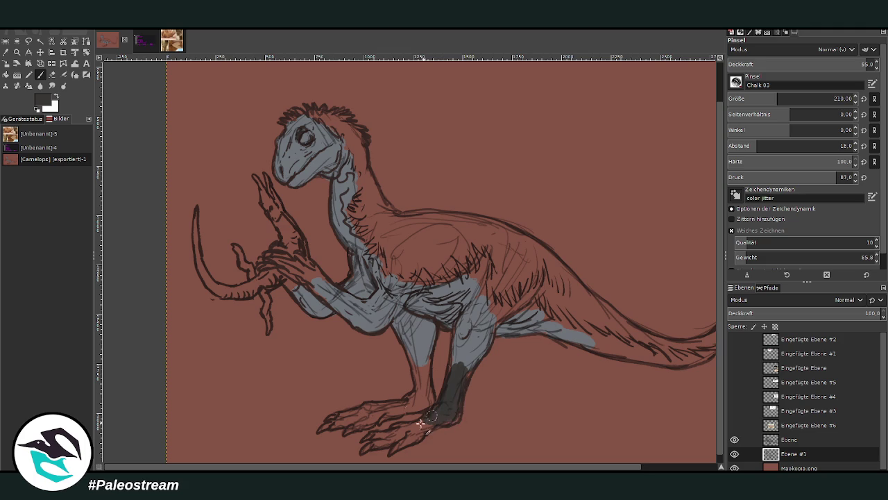
left_click(766, 95)
mouse_move(413, 425)
left_mouse_down()
mouse_move(386, 452)
mouse_move(424, 426)
mouse_move(386, 434)
mouse_move(455, 418)
mouse_move(460, 367)
mouse_move(356, 428)
mouse_move(341, 423)
mouse_move(396, 405)
mouse_move(381, 417)
mouse_move(361, 410)
mouse_move(422, 411)
mouse_move(428, 395)
mouse_move(417, 357)
mouse_move(442, 346)
left_mouse_up()
left_click_drag(453, 420, 414, 425)
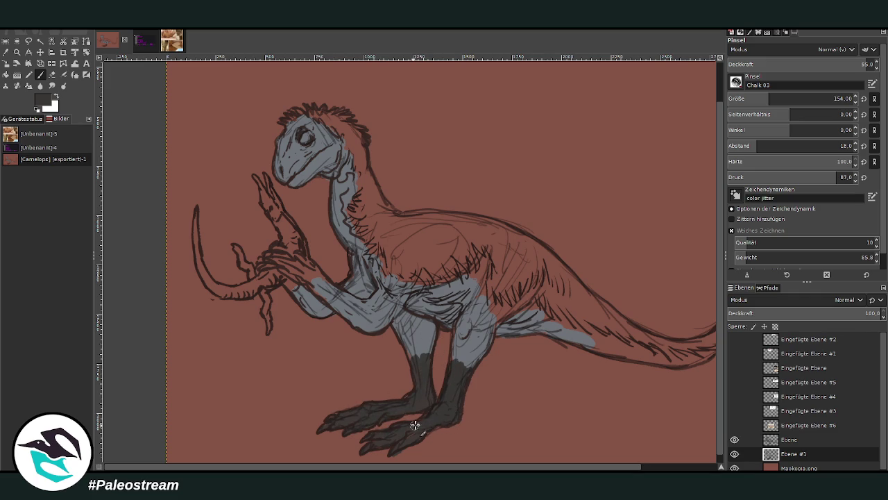
mouse_move(322, 281)
left_mouse_down()
mouse_move(260, 268)
mouse_move(281, 263)
mouse_move(274, 256)
mouse_move(300, 272)
mouse_move(292, 267)
mouse_move(308, 263)
mouse_move(300, 256)
mouse_move(321, 290)
mouse_move(334, 295)
mouse_move(314, 285)
left_mouse_up()
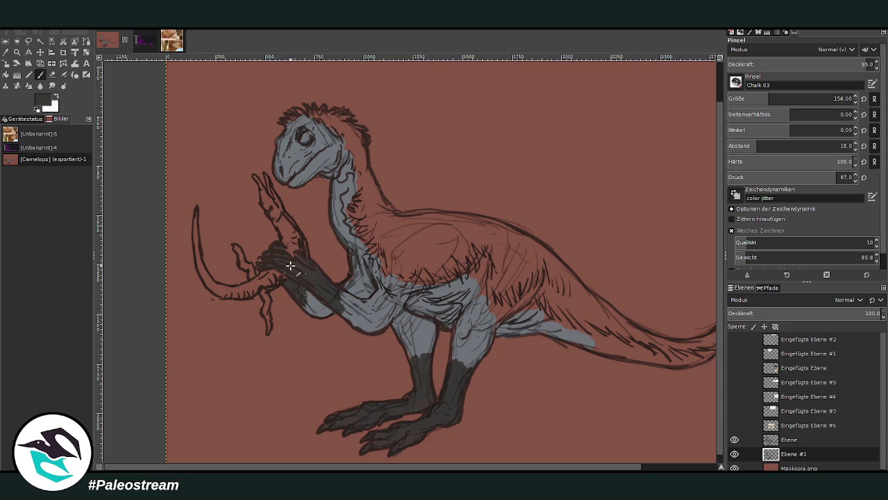
mouse_move(297, 146)
left_mouse_down()
mouse_move(299, 125)
mouse_move(297, 183)
mouse_move(292, 143)
mouse_move(304, 124)
mouse_move(284, 136)
mouse_move(314, 167)
left_mouse_up()
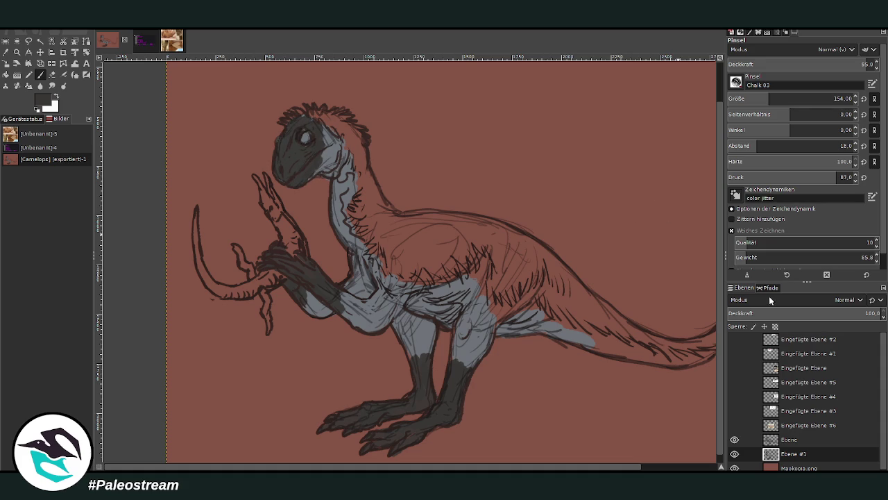
mouse_move(320, 130)
left_mouse_down()
mouse_move(294, 156)
mouse_move(306, 145)
mouse_move(298, 137)
mouse_move(300, 151)
mouse_move(306, 141)
left_mouse_up()
- Frame the dinosaur, pick a tan colour and paint it over the shoulder and upper back with a 288 brush
key("minus")
key("minus")
key("minus")
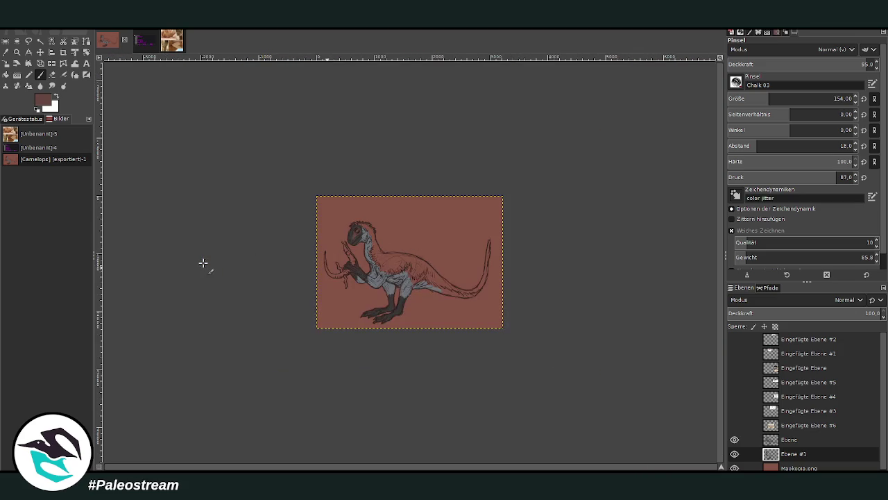
key("z")
left_click_drag(351, 194, 453, 345)
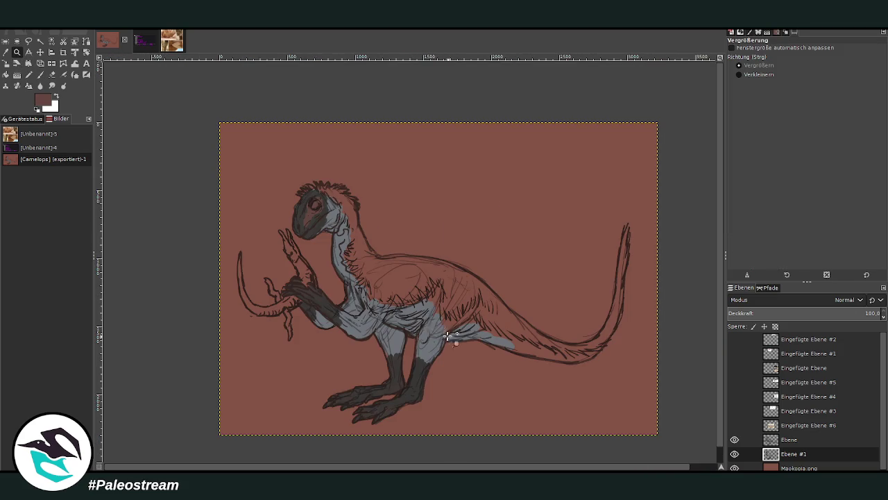
left_click_drag(281, 157, 478, 436)
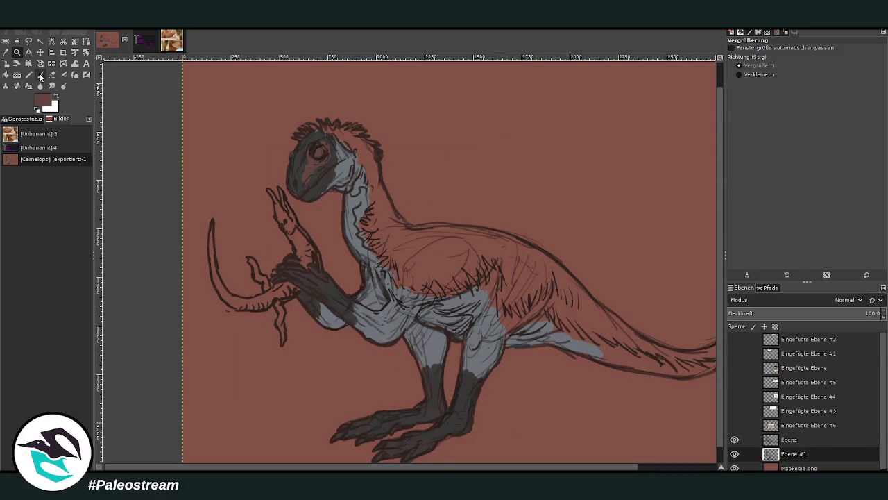
left_click(39, 74)
left_click(708, 260, "ctrl")
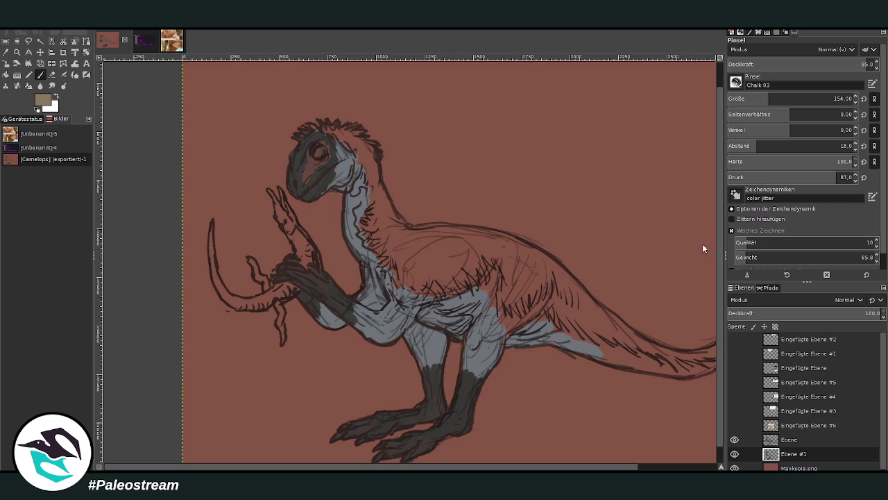
left_click_drag(415, 277, 443, 270)
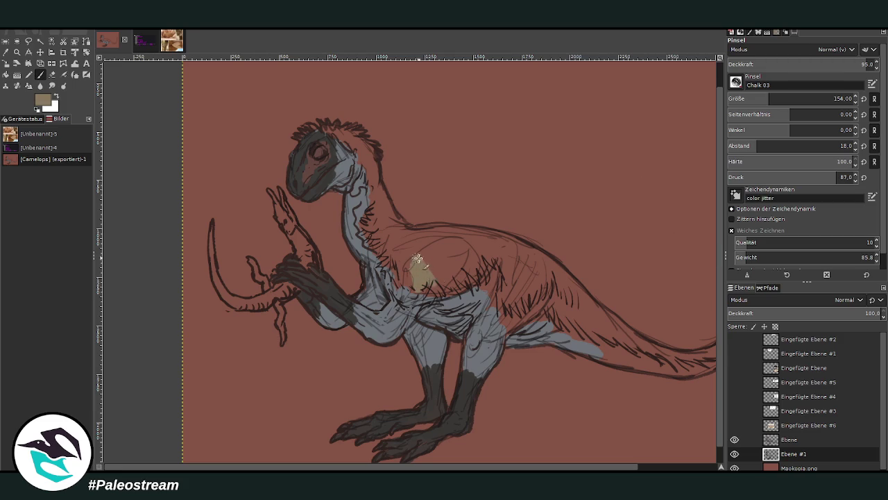
left_click_drag(737, 97, 787, 98)
mouse_move(450, 269)
left_mouse_down()
mouse_move(408, 239)
mouse_move(537, 281)
mouse_move(393, 254)
mouse_move(370, 162)
mouse_move(344, 136)
left_mouse_up()
- Resize the brush and paint tan up the neck, along the tail to its tip and the belly edge
left_click(741, 99)
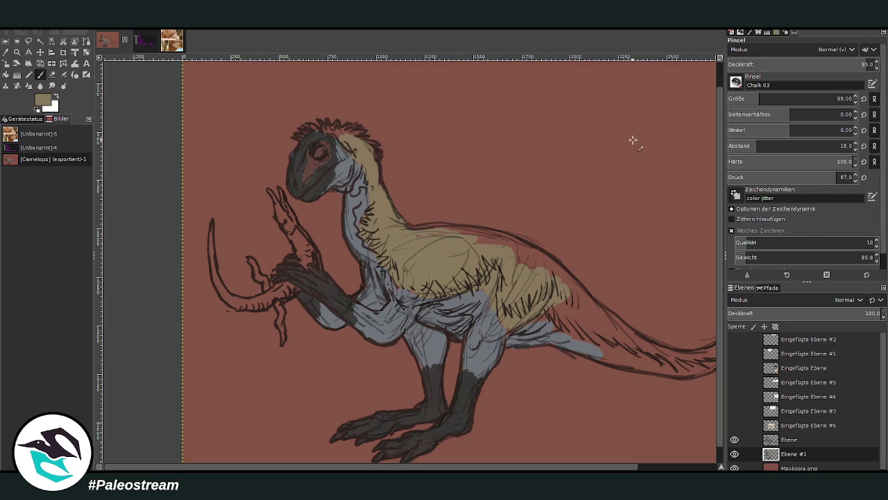
left_click_drag(764, 100, 783, 99)
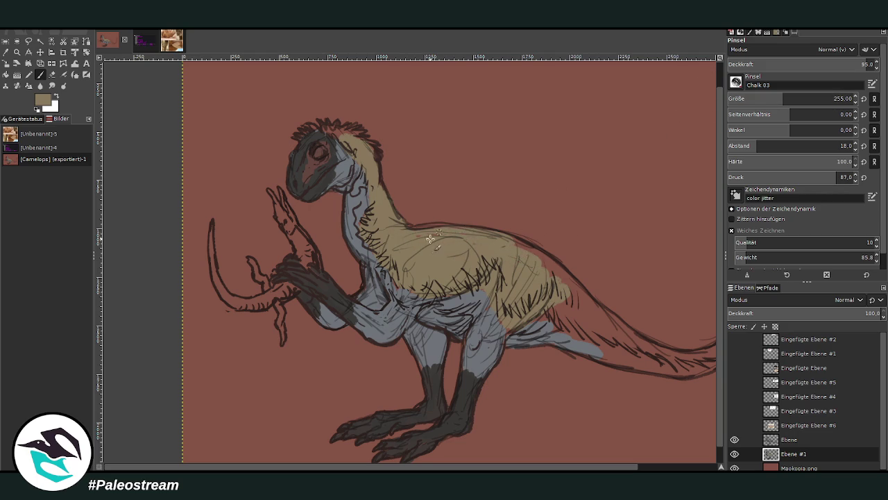
scroll(522, 366, "right", 3)
mouse_move(614, 354)
left_mouse_down()
mouse_move(649, 332)
mouse_move(662, 263)
mouse_move(665, 278)
mouse_move(672, 186)
left_mouse_up()
left_click(771, 100)
mouse_move(643, 342)
left_mouse_down()
mouse_move(618, 352)
mouse_move(556, 347)
mouse_move(459, 300)
mouse_move(511, 312)
mouse_move(417, 242)
left_mouse_up()
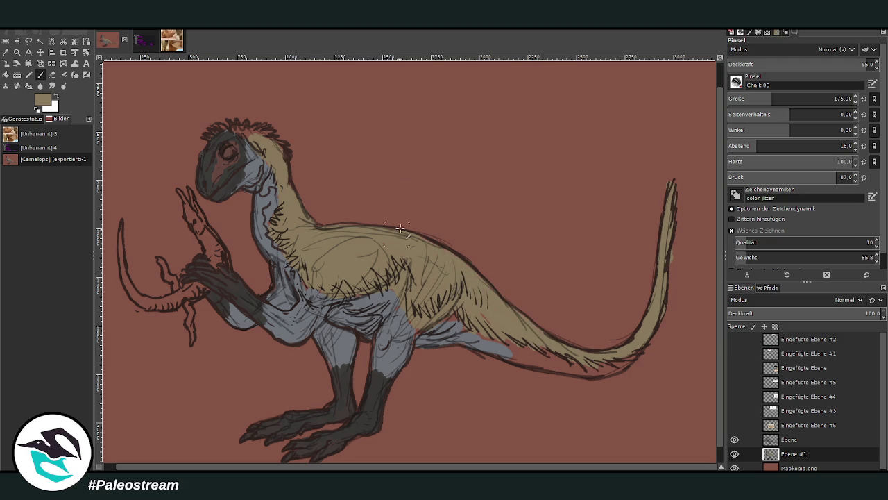
mouse_move(450, 316)
left_mouse_down()
mouse_move(427, 317)
mouse_move(489, 319)
mouse_move(575, 354)
left_mouse_up()
- Sample the body's blue-grey and paint it along the tail underside and up into the belly
left_click(369, 279, "ctrl")
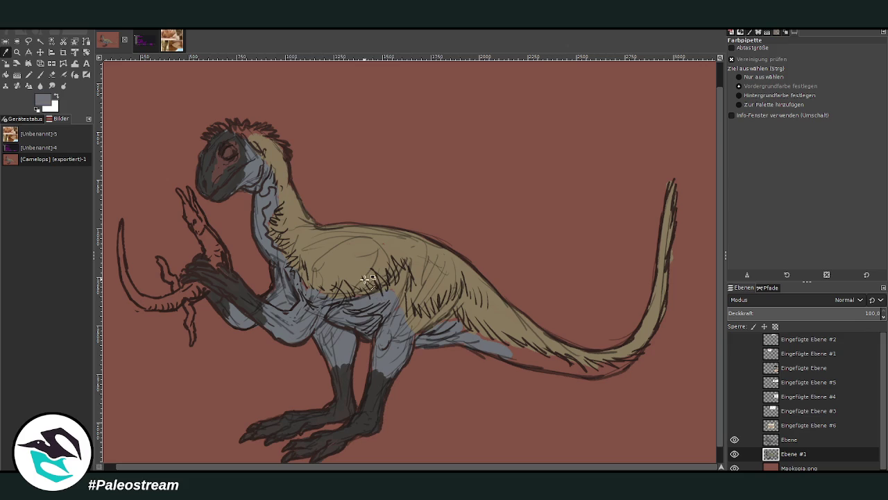
left_click_drag(583, 375, 497, 346)
left_click_drag(587, 371, 613, 361)
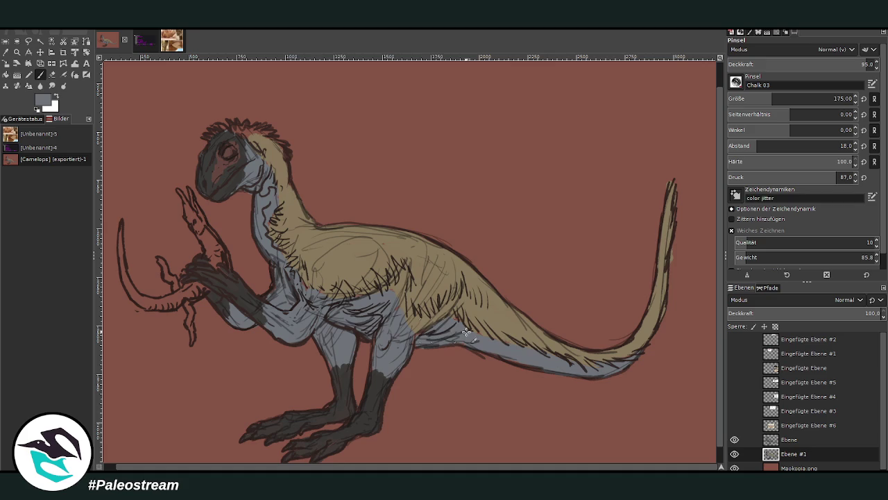
left_click_drag(385, 341, 426, 317)
- Sample the tan colour again and paint it over the top of the head and neck
scroll(211, 467, "left", 1)
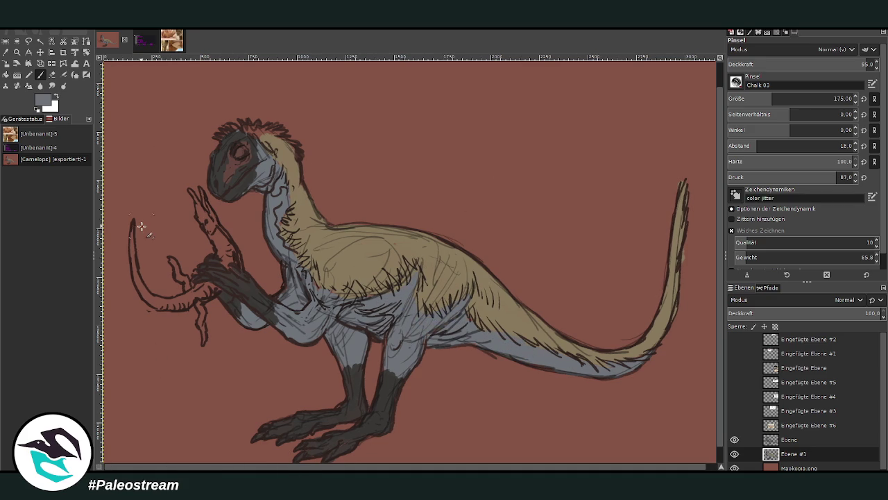
left_click(5, 53)
left_click(368, 254)
key("p")
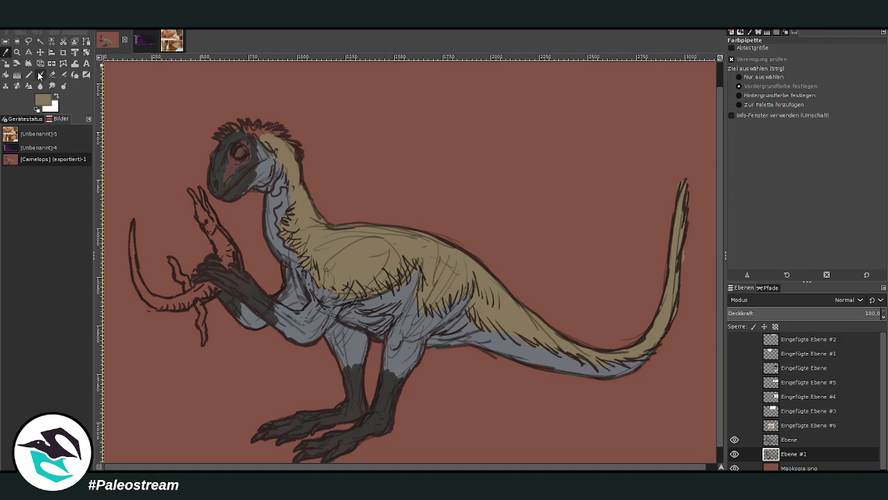
left_click_drag(250, 132, 291, 151)
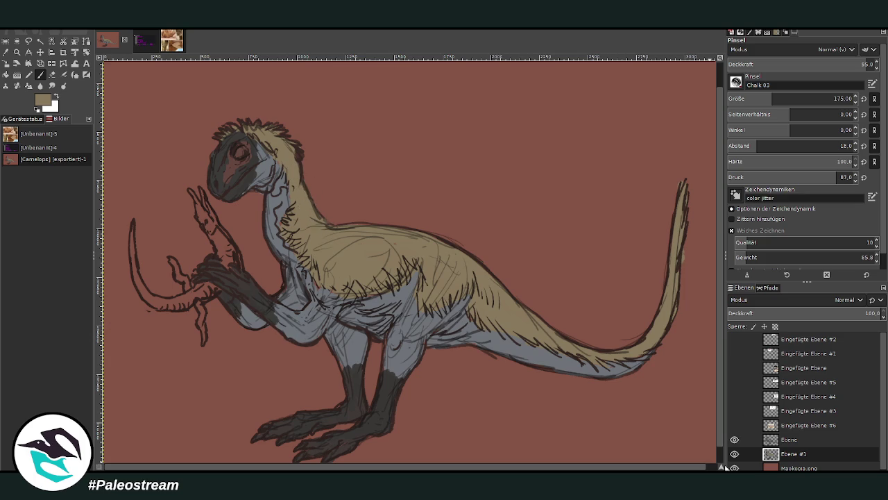
left_click_drag(723, 466, 713, 466)
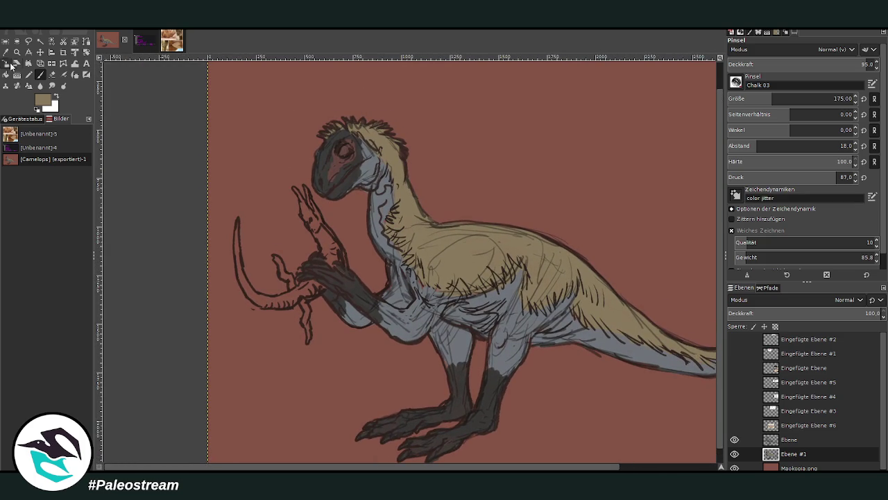
- Sample the leg's dark grey and add a dark stroke on the leg with a smaller brush
key("o")
left_click(464, 389)
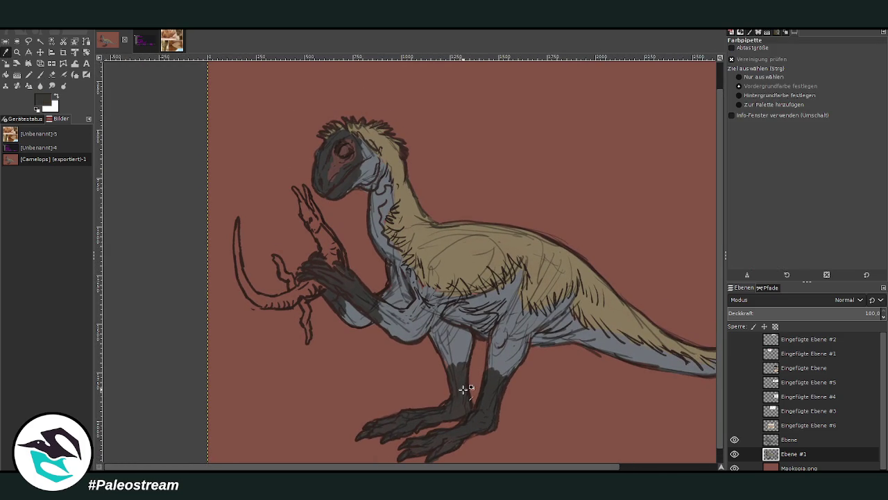
left_click(44, 74)
scroll(722, 363, "down", 1)
key("bracketleft")
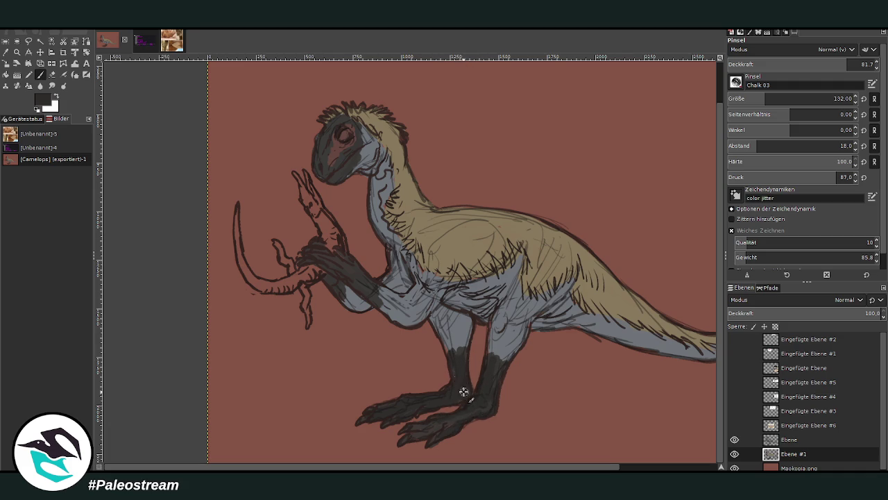
left_click_drag(479, 380, 485, 358)
- Sample the body grey and shade the upper leg, belly and tail underside with it
key("o")
left_click(509, 276)
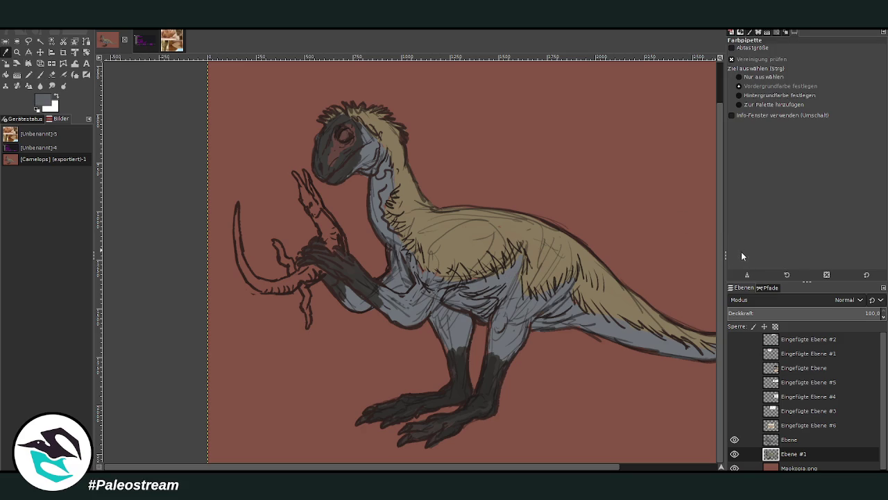
key("p")
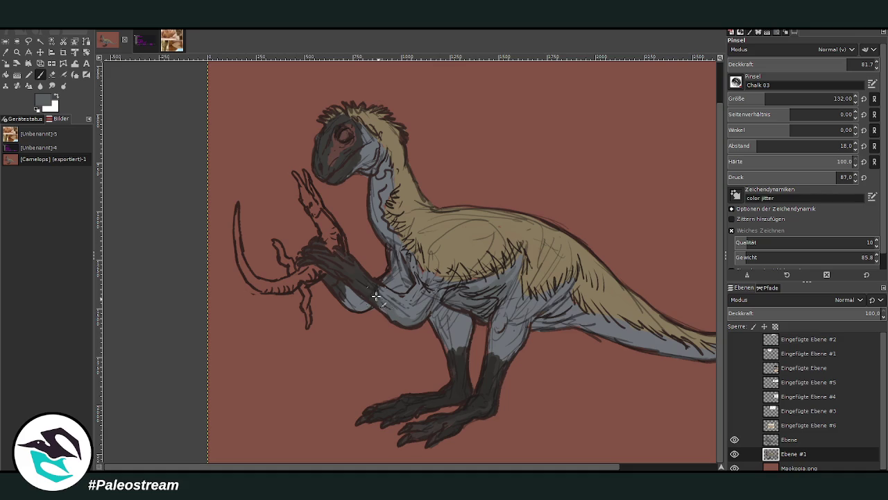
mouse_move(444, 340)
left_mouse_down()
mouse_move(444, 308)
mouse_move(517, 324)
left_mouse_up()
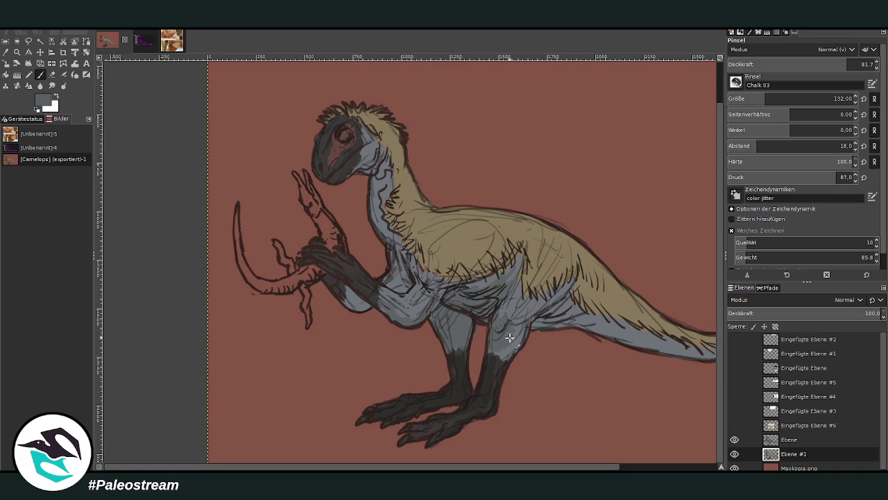
left_click_drag(583, 468, 635, 469)
mouse_move(631, 346)
left_mouse_down()
mouse_move(580, 353)
mouse_move(465, 322)
left_mouse_up()
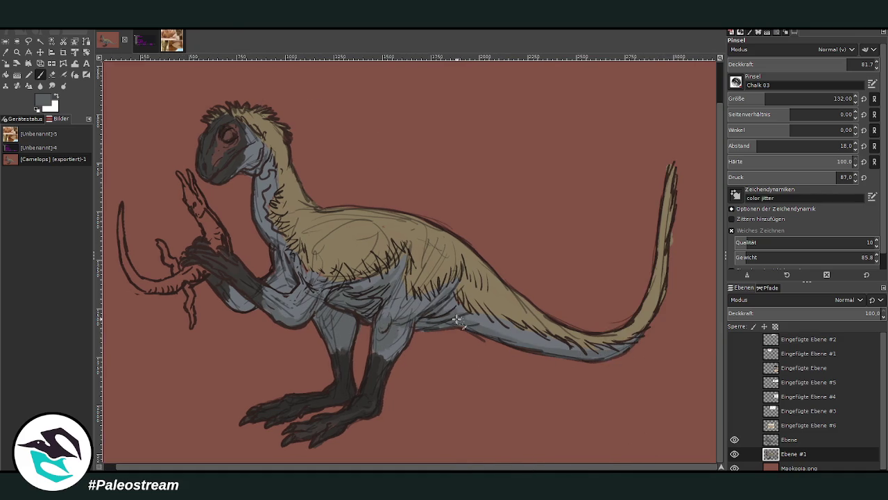
left_click_drag(540, 346, 511, 337)
- Hatch dark fur along the neck and shoulder, then sample the tan fur colour from the back
mouse_move(722, 468)
left_mouse_down()
mouse_move(459, 330)
mouse_move(465, 291)
mouse_move(448, 254)
left_mouse_up()
mouse_move(444, 284)
left_mouse_down()
mouse_move(426, 244)
mouse_move(433, 203)
mouse_move(415, 210)
mouse_move(426, 186)
mouse_move(434, 210)
mouse_move(419, 180)
mouse_move(436, 208)
mouse_move(437, 257)
left_mouse_up()
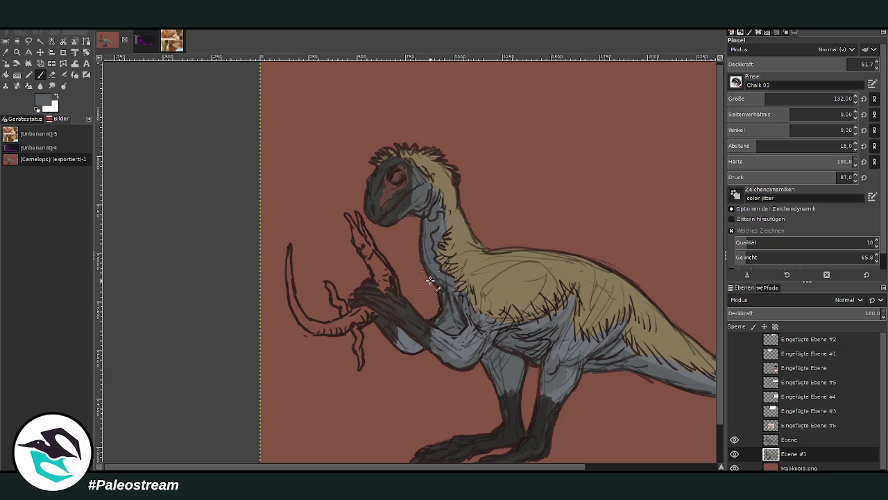
left_click(5, 53)
left_click(517, 274)
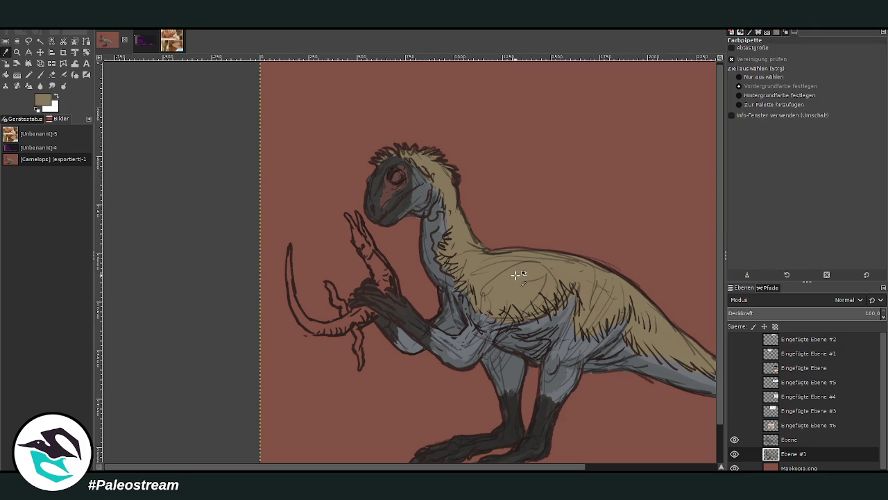
- On layer Ebene, set the chalk brush to opacity 91.5 and size 85, and highlight the back and shoulder in tan
key("p")
left_click(841, 65)
left_click(854, 64)
left_click(756, 98)
left_click(789, 439)
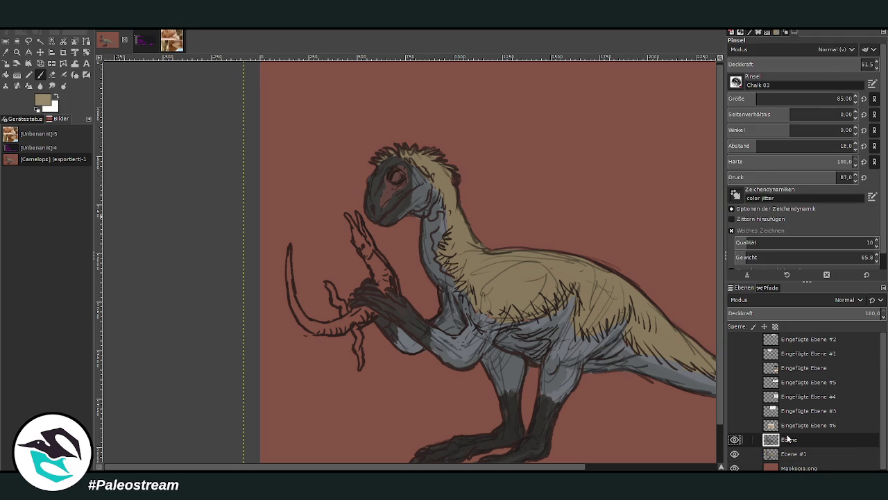
mouse_move(532, 255)
left_mouse_down()
mouse_move(578, 268)
mouse_move(519, 255)
left_mouse_up()
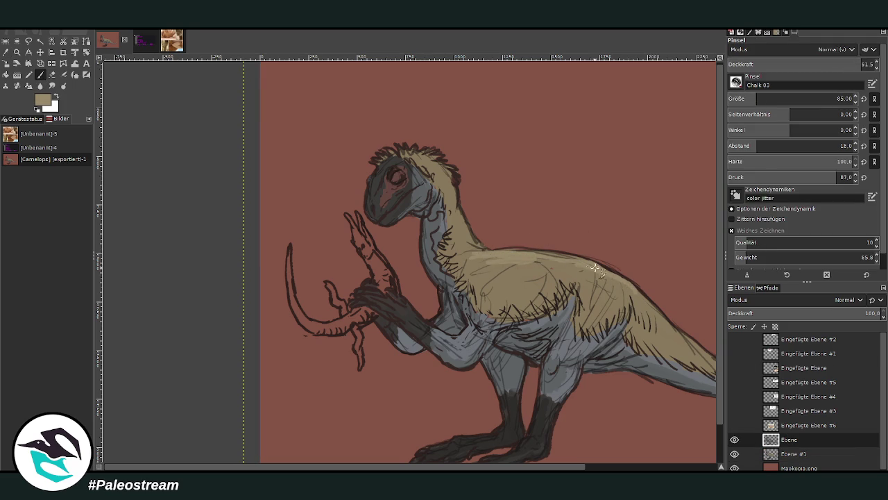
mouse_move(462, 254)
left_mouse_down()
mouse_move(508, 262)
mouse_move(447, 251)
mouse_move(460, 221)
mouse_move(517, 262)
mouse_move(513, 287)
mouse_move(569, 260)
mouse_move(588, 275)
left_mouse_up()
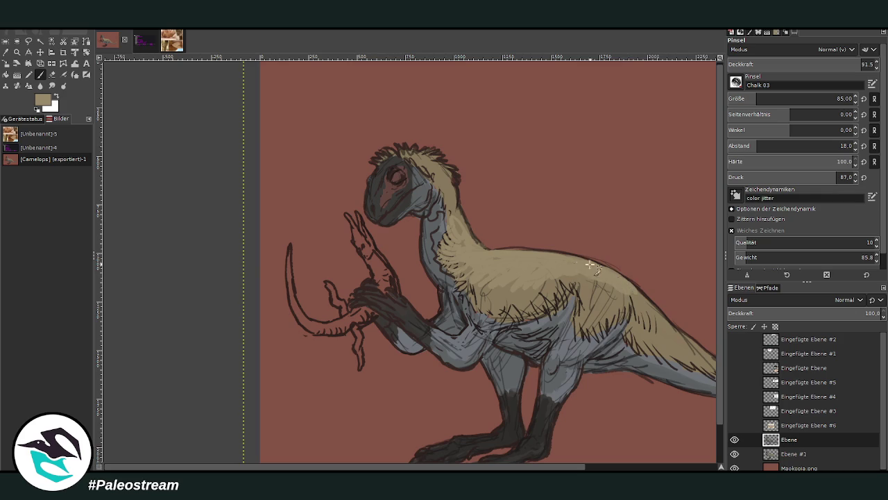
- Paint lighter tan highlights over the head crest, back of neck, chest, tail and flank
left_click_drag(381, 154, 391, 153)
left_click_drag(429, 149, 454, 186)
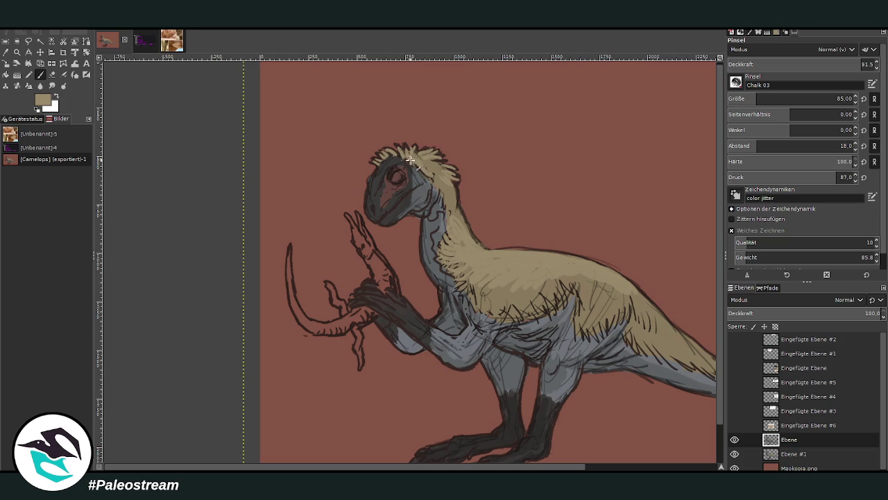
left_click_drag(495, 269, 487, 295)
left_click_drag(499, 469, 628, 468)
mouse_move(618, 375)
left_mouse_down()
mouse_move(652, 351)
mouse_move(642, 368)
mouse_move(659, 281)
left_mouse_up()
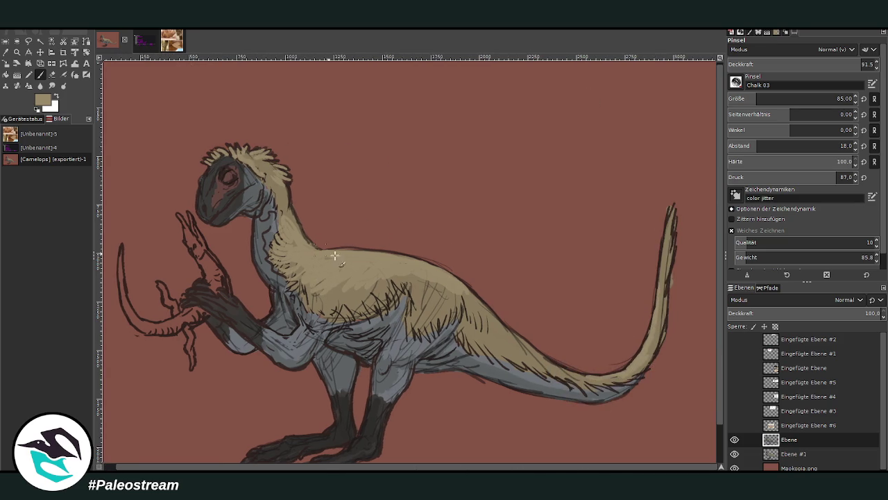
mouse_move(417, 323)
left_mouse_down()
mouse_move(414, 278)
mouse_move(585, 378)
left_mouse_up()
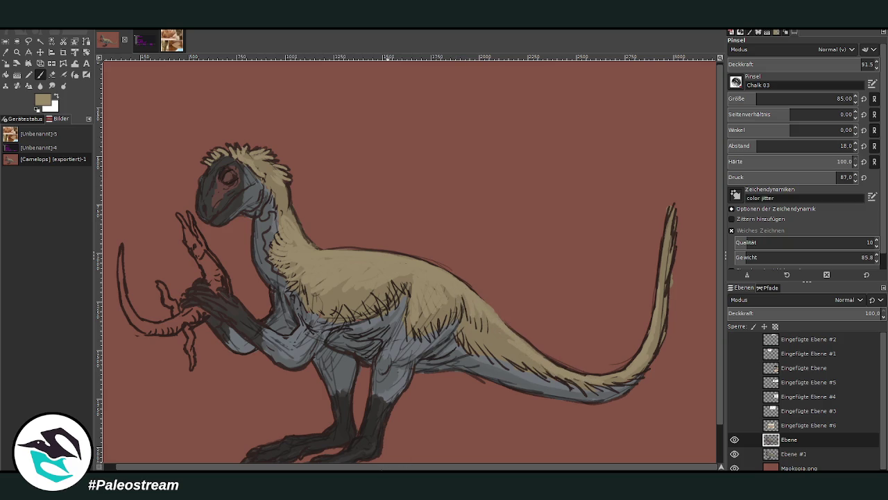
left_click_drag(718, 467, 711, 467)
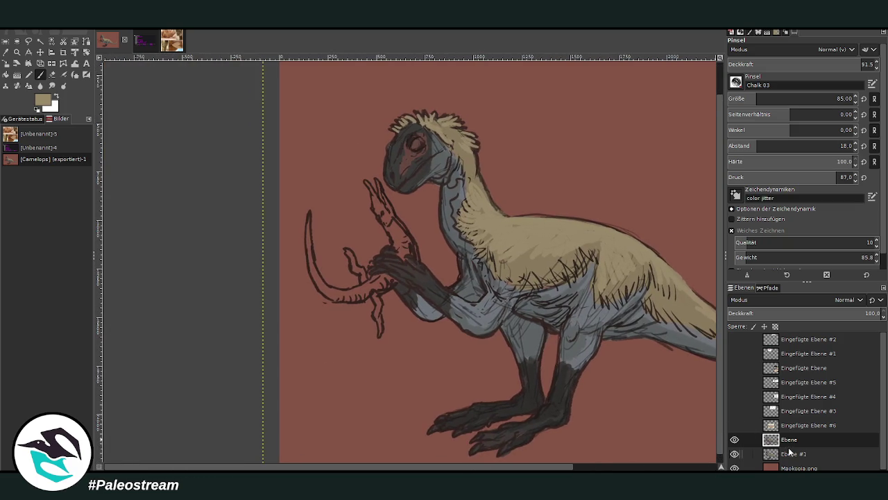
- On layer Ebene #1, paint the lizard's upper body, lower body, tail and hind limb dark olive
left_click(790, 453)
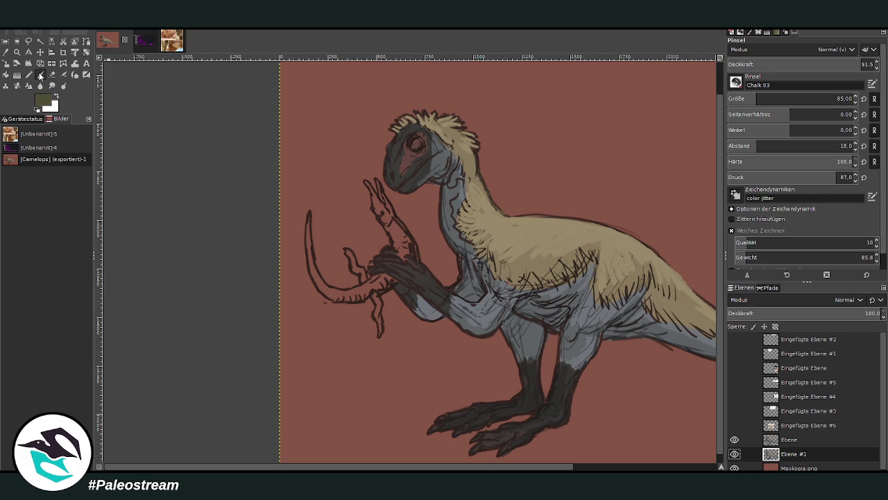
mouse_move(398, 237)
left_mouse_down()
mouse_move(402, 257)
mouse_move(399, 225)
mouse_move(400, 257)
mouse_move(366, 181)
left_mouse_up()
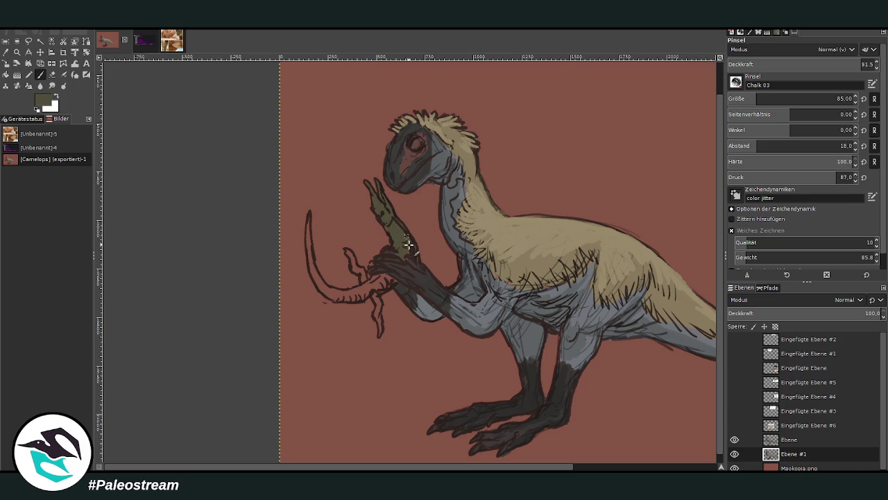
mouse_move(402, 256)
left_mouse_down()
mouse_move(367, 283)
mouse_move(388, 281)
mouse_move(332, 292)
mouse_move(361, 296)
mouse_move(324, 287)
mouse_move(309, 220)
left_mouse_up()
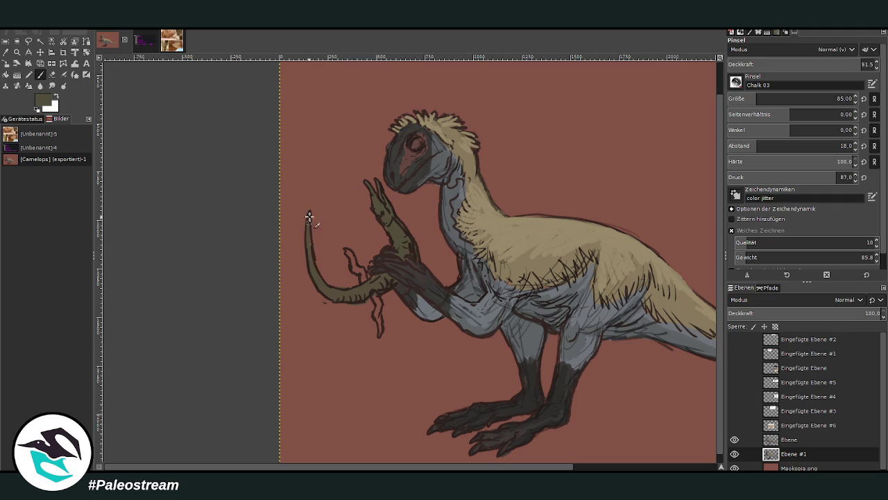
mouse_move(360, 278)
left_mouse_down()
mouse_move(368, 284)
mouse_move(347, 253)
mouse_move(377, 304)
mouse_move(382, 336)
mouse_move(367, 289)
mouse_move(379, 318)
mouse_move(379, 307)
left_mouse_up()
scroll(347, 258, "down", 1)
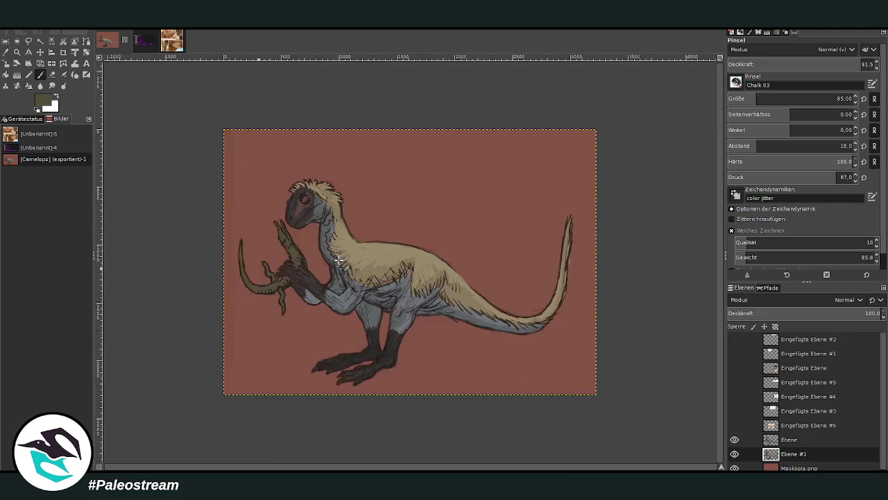
- Zoom in on the dinosaur's body and sample the dark brown outline colour
scroll(338, 260, "down", 1)
left_click(17, 55)
left_click_drag(277, 171, 440, 361)
left_click_drag(287, 109, 546, 423)
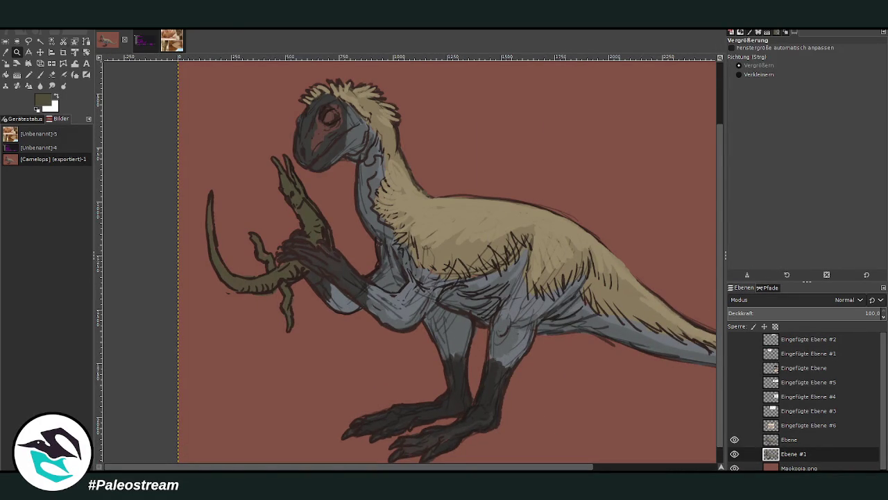
left_click(5, 52)
left_click(403, 255)
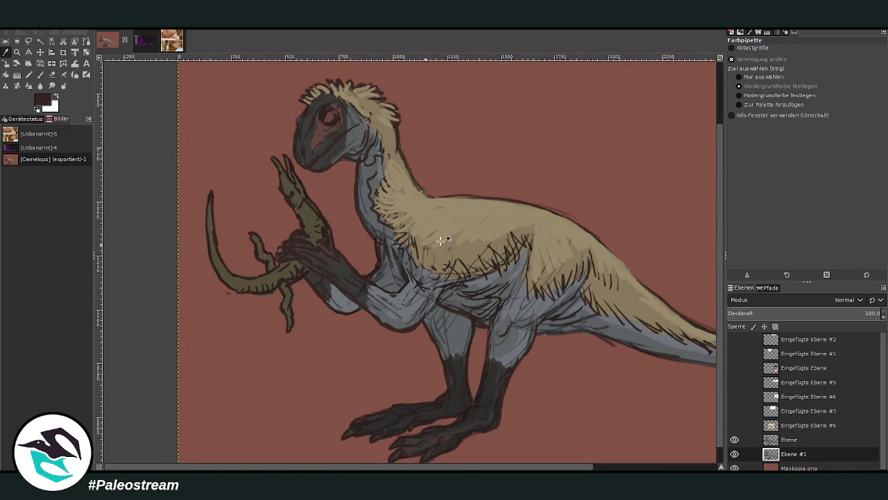
- Set the Paintbrush on layer Ebene to spacing 9.0 and size 59
key("p")
left_click(781, 441)
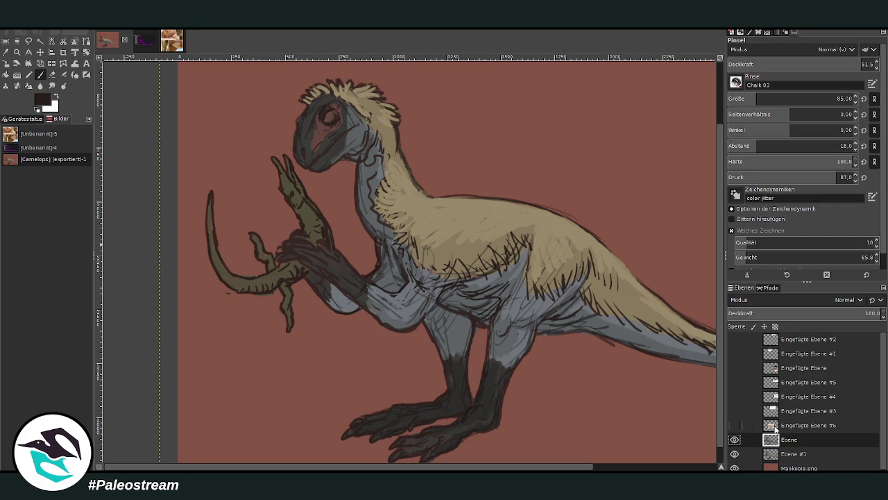
left_click(759, 99)
left_click(746, 146)
left_click(837, 97)
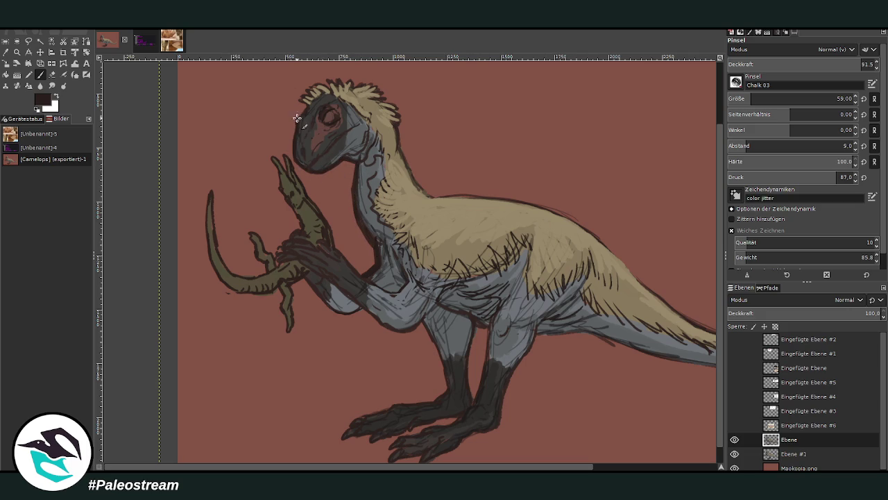
- Trace dark brown outlines on the neck, head crest, back, belly, hind leg and eye ring
mouse_move(432, 197)
left_mouse_down()
mouse_move(411, 178)
mouse_move(397, 114)
left_mouse_up()
mouse_move(309, 96)
left_mouse_down()
mouse_move(327, 82)
mouse_move(367, 84)
mouse_move(395, 104)
mouse_move(396, 129)
left_mouse_up()
mouse_move(435, 195)
left_mouse_down()
mouse_move(551, 211)
mouse_move(617, 255)
left_mouse_up()
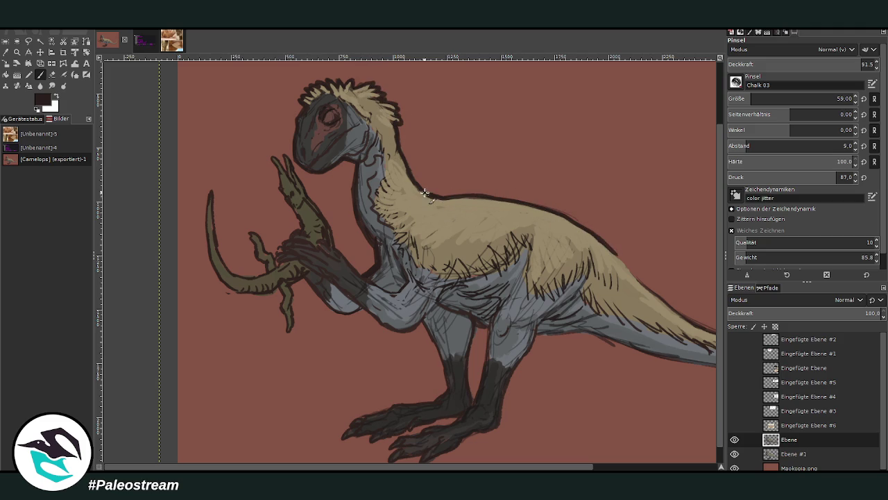
mouse_move(442, 307)
left_mouse_down()
mouse_move(479, 337)
mouse_move(468, 371)
left_mouse_up()
mouse_move(535, 336)
left_mouse_down()
mouse_move(512, 363)
mouse_move(495, 427)
left_mouse_up()
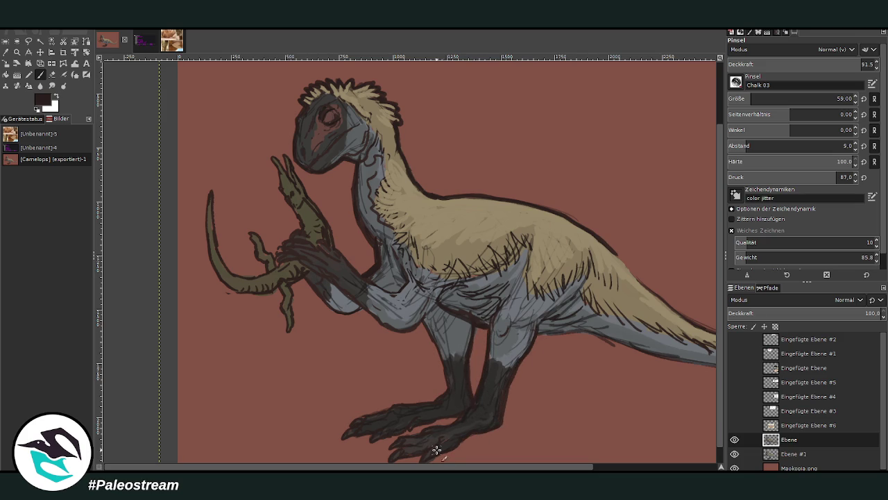
left_click_drag(323, 112, 333, 122)
- Add a finger to the lizard's hand, refill its tail and leg in olive, and darken the forearm
mouse_move(272, 159)
left_mouse_down()
mouse_move(314, 205)
mouse_move(309, 238)
mouse_move(301, 229)
left_mouse_up()
mouse_move(242, 275)
left_mouse_down()
mouse_move(217, 252)
mouse_move(211, 195)
left_mouse_up()
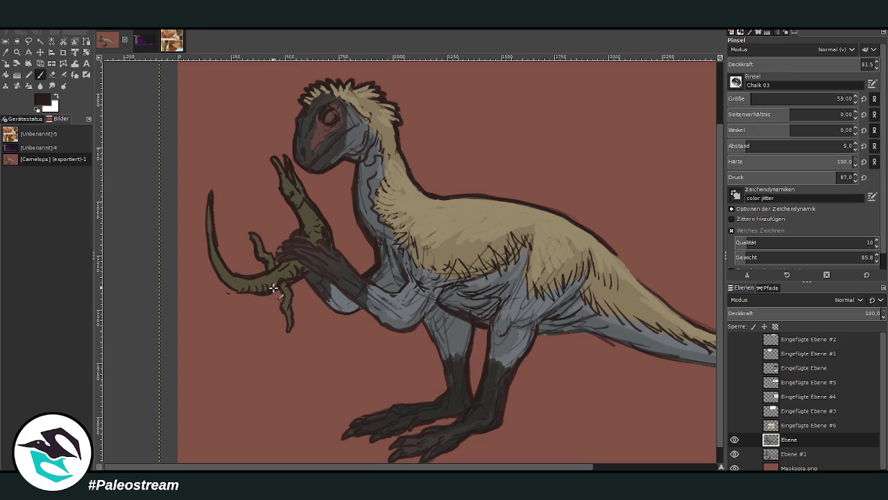
mouse_move(240, 291)
left_mouse_down()
mouse_move(219, 274)
mouse_move(206, 240)
mouse_move(209, 206)
left_mouse_up()
mouse_move(281, 286)
left_mouse_down()
mouse_move(289, 333)
mouse_move(288, 281)
left_mouse_up()
mouse_move(355, 286)
left_mouse_down()
mouse_move(349, 311)
mouse_move(324, 301)
mouse_move(301, 269)
left_mouse_up()
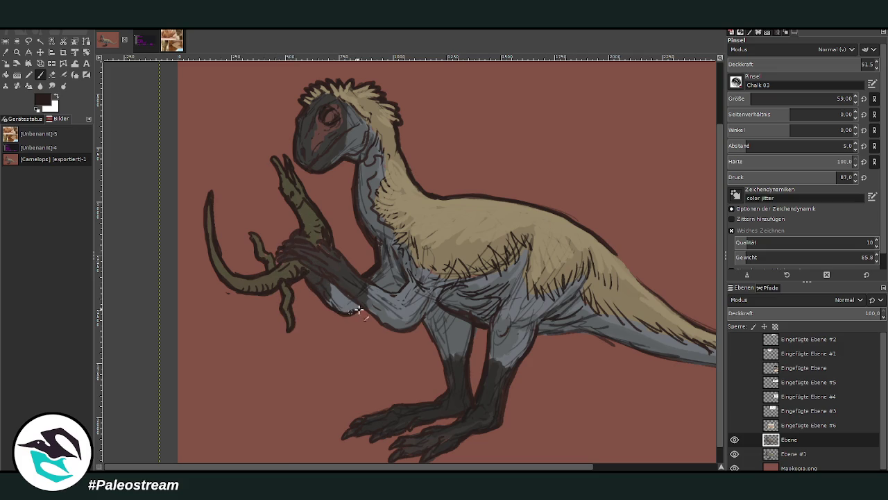
left_click_drag(363, 308, 389, 327)
- Darken the outlines of the front toe, lower toe and lower leg's front edge
scroll(471, 244, "down", 1)
mouse_move(437, 380)
left_mouse_down()
mouse_move(402, 383)
mouse_move(341, 416)
mouse_move(379, 408)
mouse_move(389, 416)
left_mouse_up()
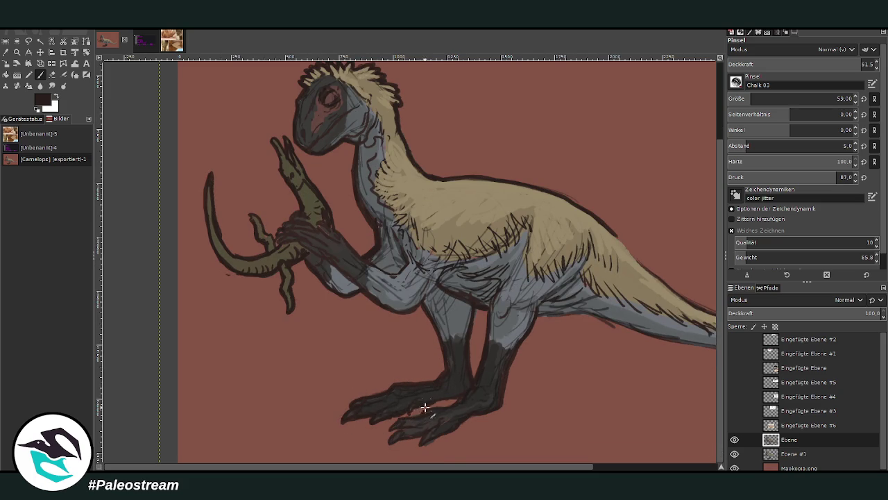
mouse_move(404, 418)
left_mouse_down()
mouse_move(392, 444)
mouse_move(455, 427)
left_mouse_up()
left_click_drag(498, 399, 510, 362)
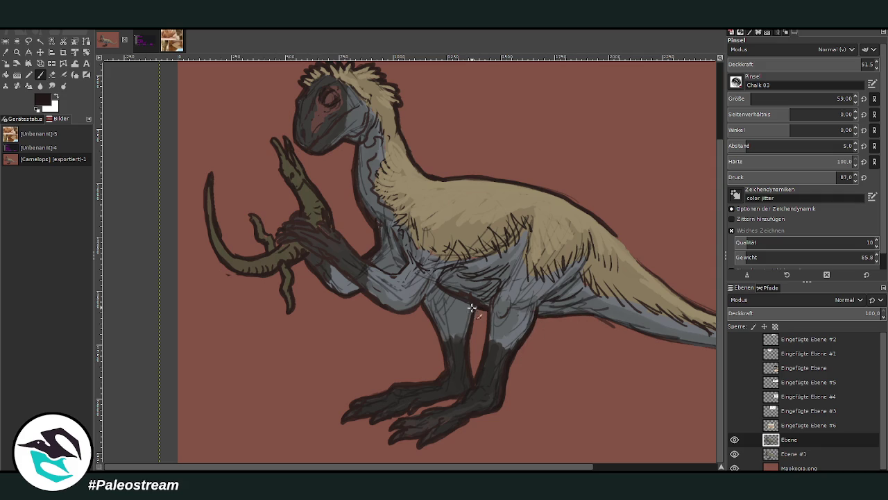
scroll(536, 431, "right", 3)
- Darken the tail's underside edge and inner curve with dark strokes
mouse_move(627, 326)
left_mouse_down()
mouse_move(589, 348)
mouse_move(552, 349)
mouse_move(413, 315)
left_mouse_up()
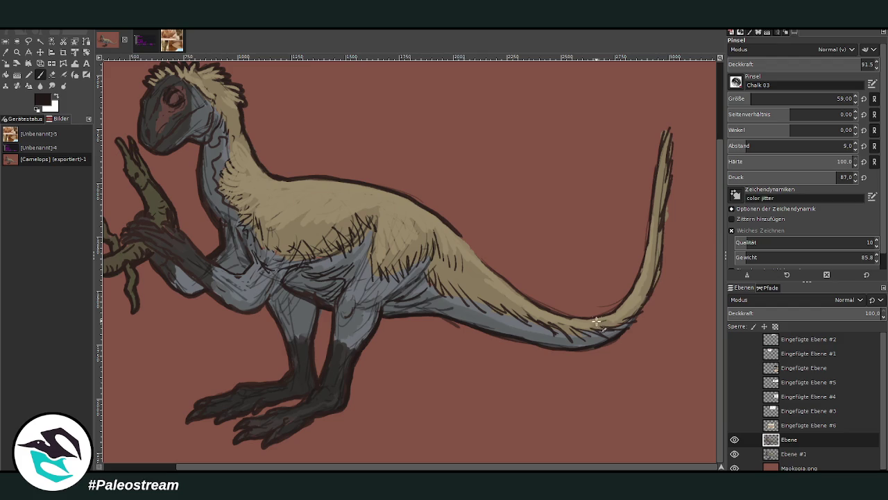
mouse_move(598, 323)
left_mouse_down()
mouse_move(647, 274)
mouse_move(646, 228)
left_mouse_up()
mouse_move(645, 290)
left_mouse_down()
mouse_move(667, 125)
mouse_move(664, 208)
mouse_move(642, 311)
left_mouse_up()
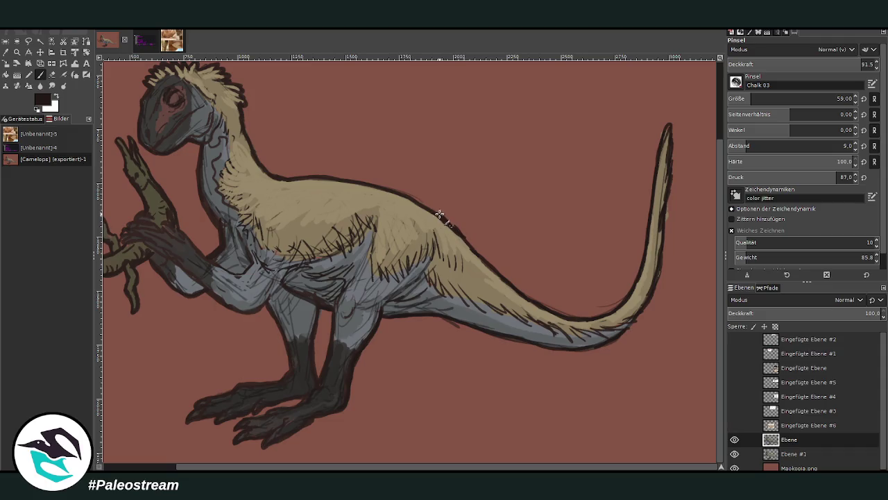
- Switch to the Eraser with layer Ebene active and zoom out to view the whole drawing
key("shift+e")
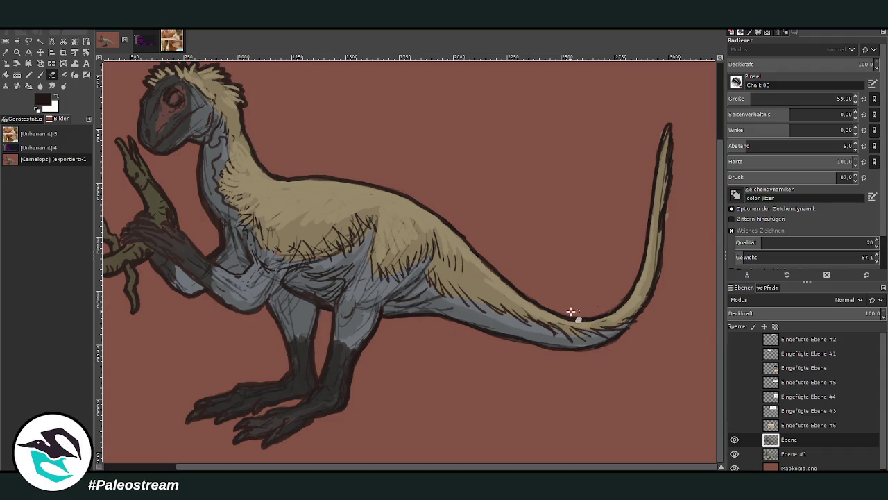
left_click(791, 454)
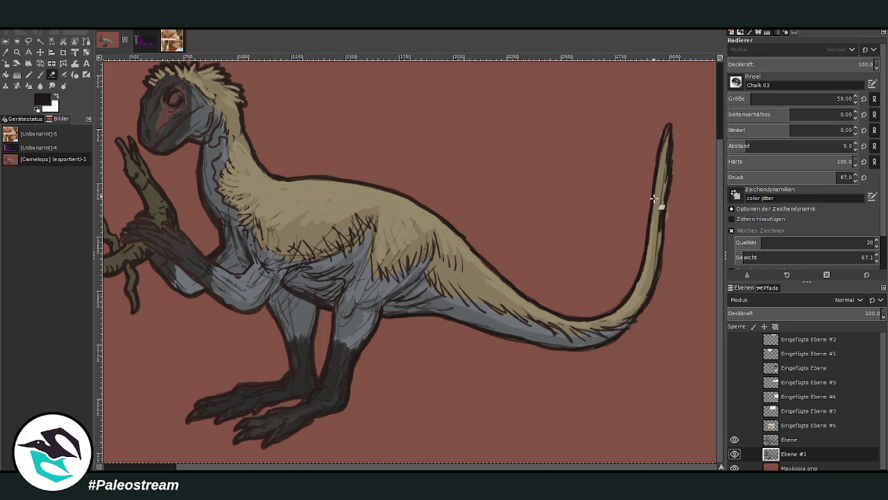
left_click(777, 439)
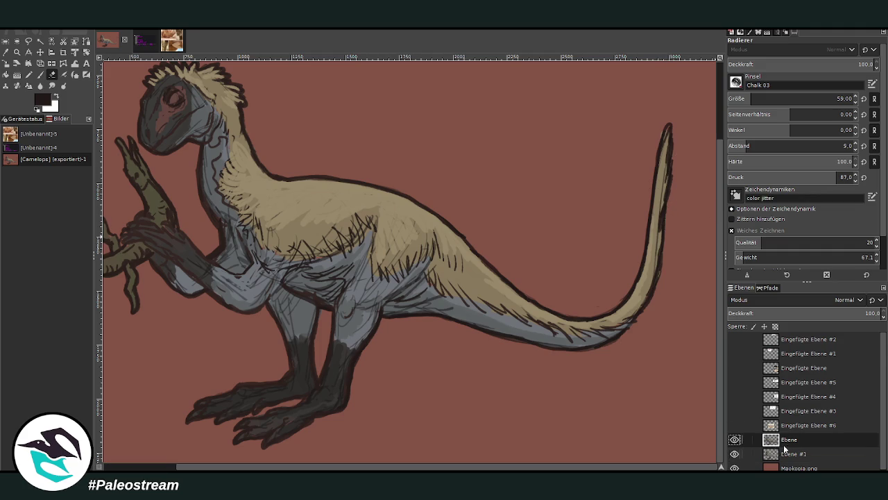
key("minus")
key("minus")
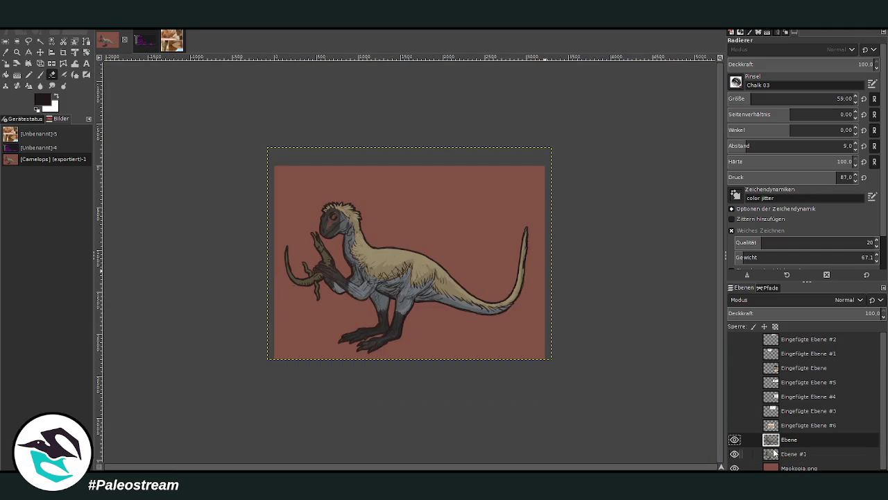
- Zoom into the dinosaur's head and paint an open eye with a dark pupil
left_click(17, 52)
left_click_drag(309, 185, 397, 273)
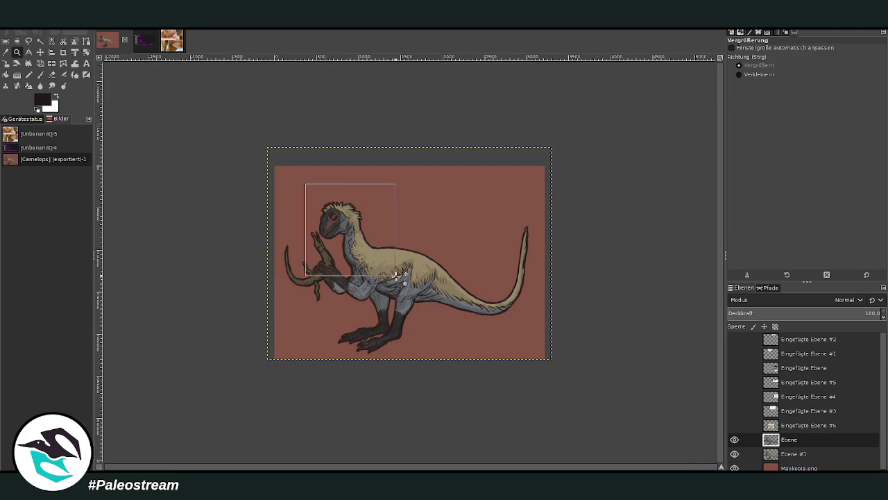
left_click(298, 103)
left_click(39, 74)
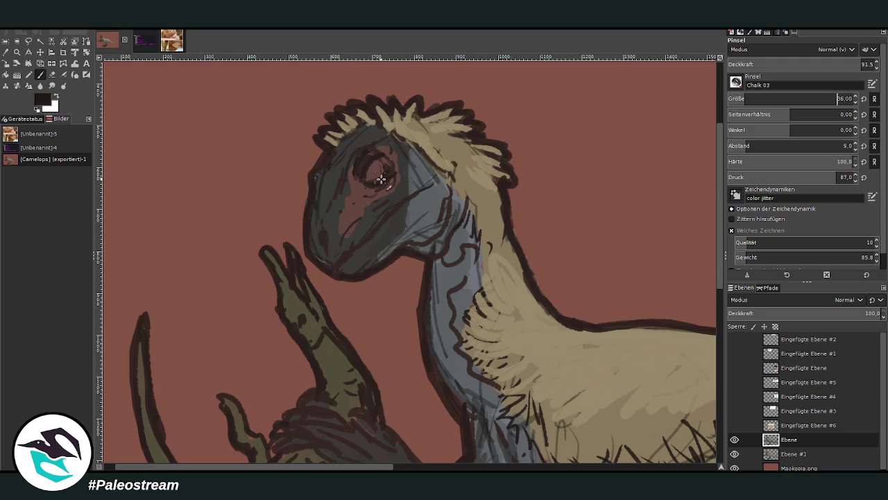
left_click_drag(369, 166, 368, 171)
- Set the brush size to 25, pick the red-brown colour, and return to near-black paint
left_click(715, 250, "ctrl")
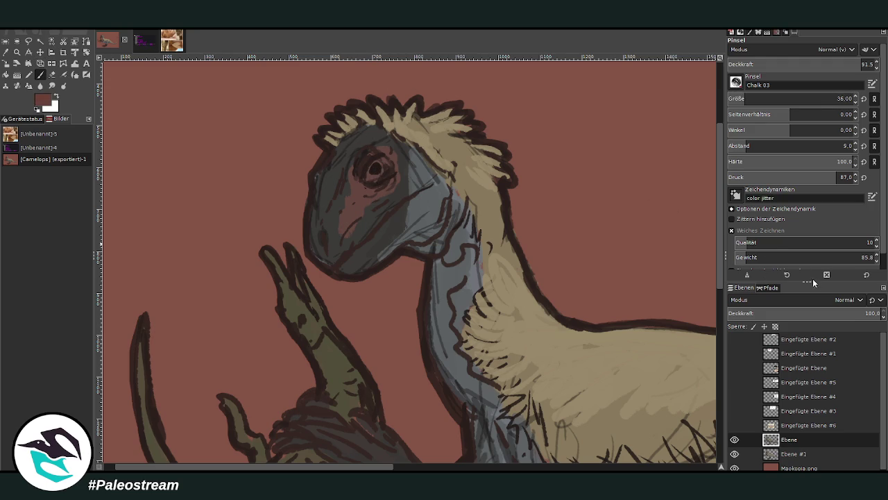
left_click(843, 98)
type("25")
key("Return")
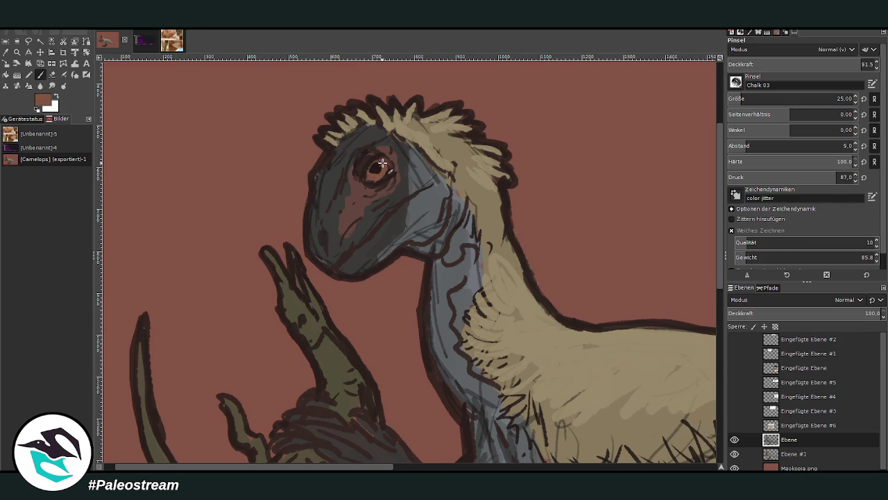
key("d")
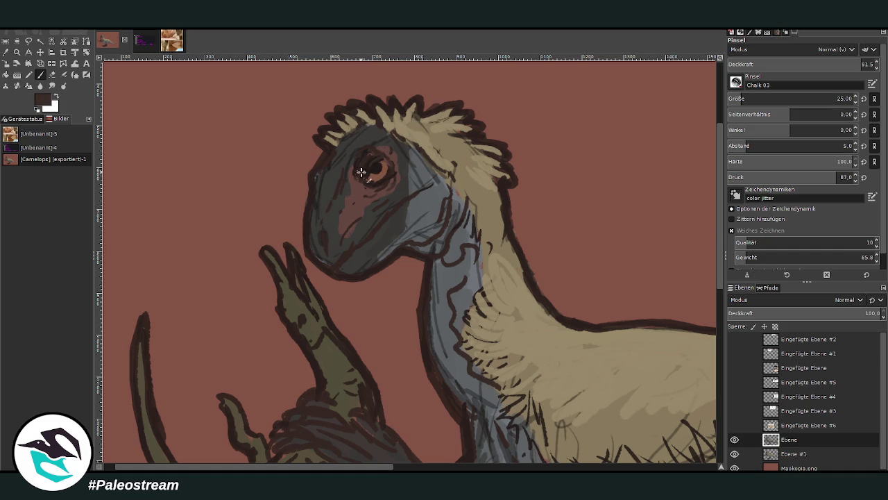
left_click(626, 68, "ctrl")
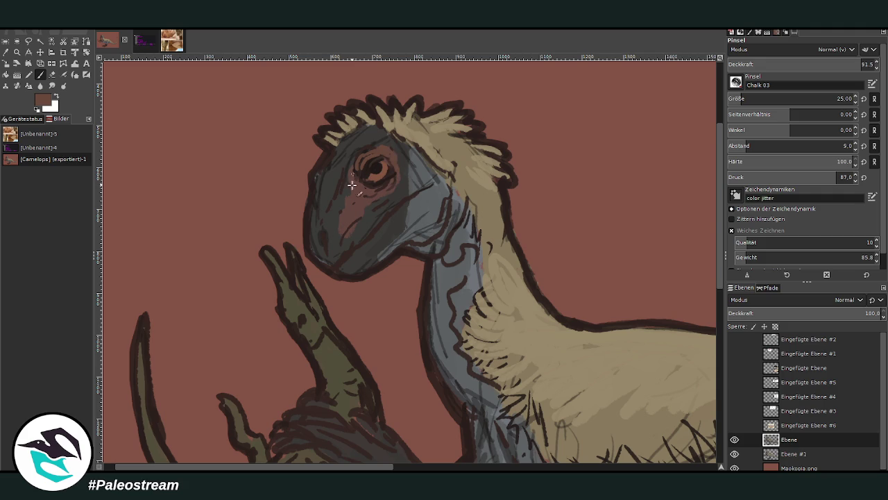
key("d")
- Draw dark jaw, neck and snout outlines at size 30, opacity 80.1, and darken the pupil
left_click_drag(333, 268, 426, 173)
left_click_drag(791, 102, 799, 102)
left_click_drag(805, 67, 789, 64)
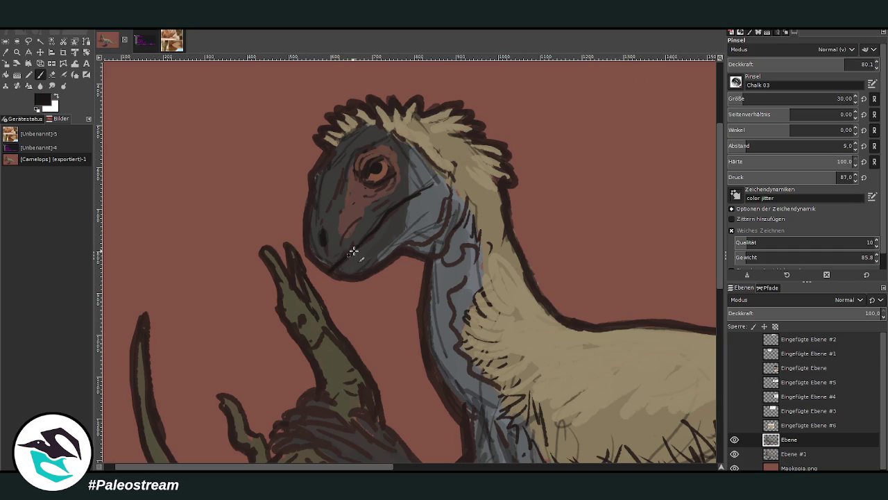
mouse_move(458, 224)
left_mouse_down()
mouse_move(428, 271)
mouse_move(421, 316)
left_mouse_up()
mouse_move(324, 267)
left_mouse_down()
mouse_move(308, 250)
mouse_move(308, 198)
mouse_move(329, 149)
left_mouse_up()
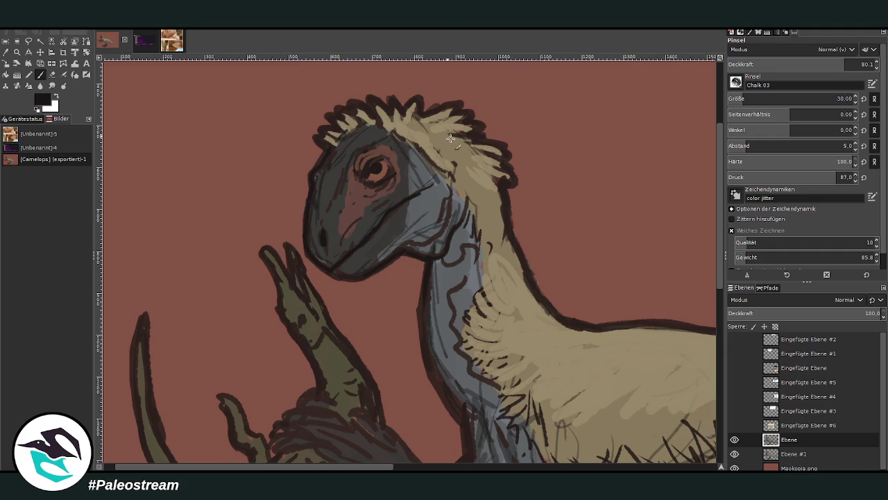
left_click_drag(372, 168, 384, 167)
mouse_move(423, 193)
left_mouse_down()
mouse_move(407, 249)
mouse_move(426, 242)
mouse_move(440, 276)
left_mouse_up()
left_click_drag(464, 426, 416, 334)
key("shift+ctrl+j")
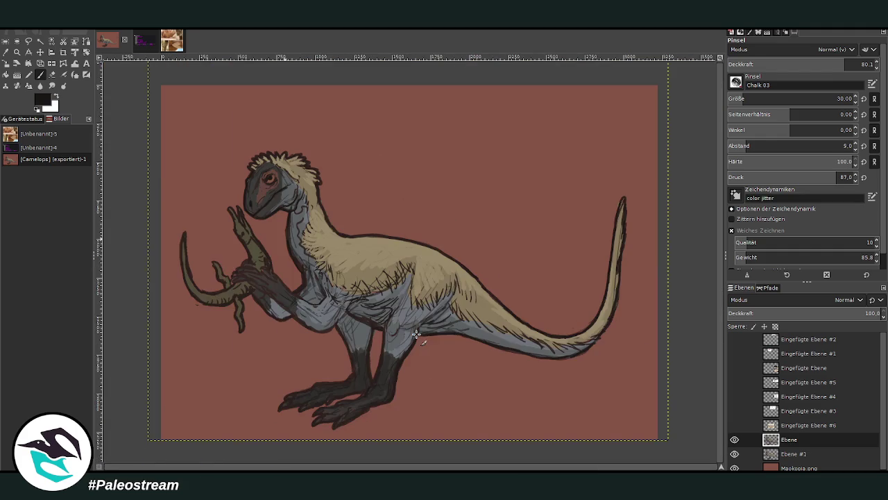
- Zoom in on the body and sample the tan fur colour for painting
key("z")
mouse_move(230, 158)
left_mouse_down()
mouse_move(373, 276)
mouse_move(473, 423)
left_mouse_up()
key("o")
left_click(540, 278)
key("p")
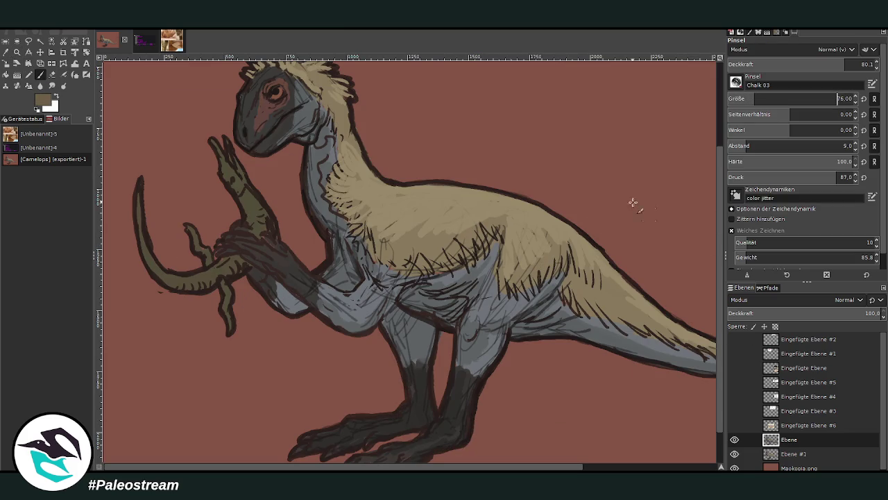
- Hatch the tan fur across the belly, flank, tail toward the tip, and chest edge
mouse_move(407, 246)
left_mouse_down()
mouse_move(438, 267)
mouse_move(462, 238)
left_mouse_up()
mouse_move(481, 266)
left_mouse_down()
mouse_move(494, 217)
mouse_move(513, 298)
left_mouse_up()
mouse_move(521, 259)
left_mouse_down()
mouse_move(528, 291)
mouse_move(548, 282)
left_mouse_up()
left_click_drag(555, 246, 583, 313)
mouse_move(587, 283)
left_mouse_down()
mouse_move(605, 326)
mouse_move(666, 344)
left_mouse_up()
left_click_drag(645, 317, 703, 356)
left_click_drag(588, 279, 615, 316)
left_click_drag(572, 262, 600, 293)
mouse_move(419, 248)
left_mouse_down()
mouse_move(408, 273)
mouse_move(389, 275)
left_mouse_up()
mouse_move(388, 240)
left_mouse_down()
mouse_move(372, 267)
mouse_move(326, 183)
mouse_move(338, 177)
mouse_move(337, 143)
left_mouse_up()
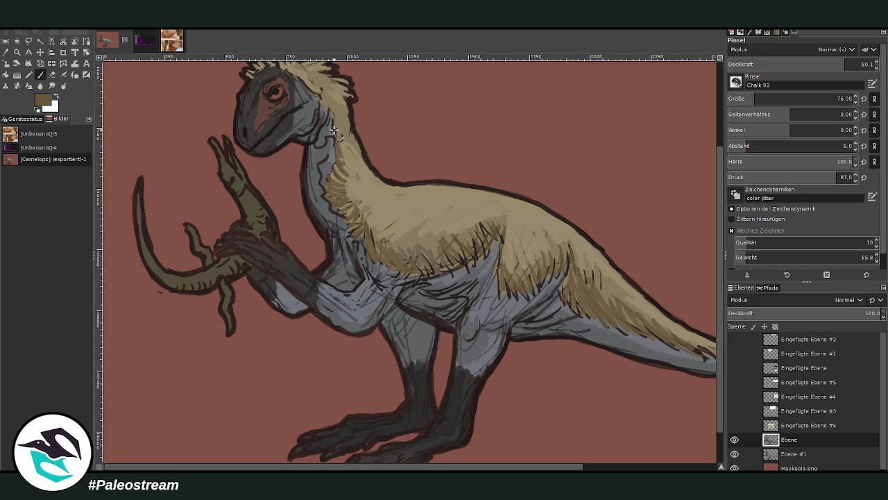
- Outline the tail's right edge in black chalk at brush size 57
scroll(576, 302, "right", 5)
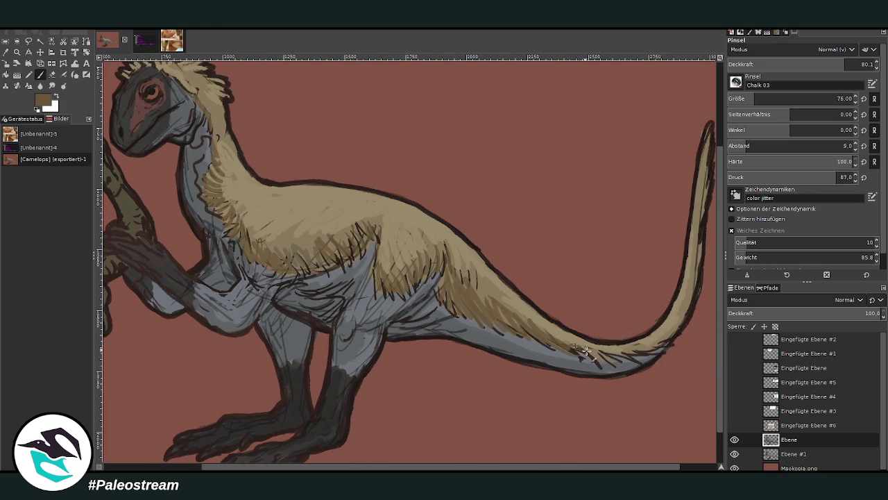
mouse_move(660, 338)
left_mouse_down()
mouse_move(688, 313)
mouse_move(705, 174)
left_mouse_up()
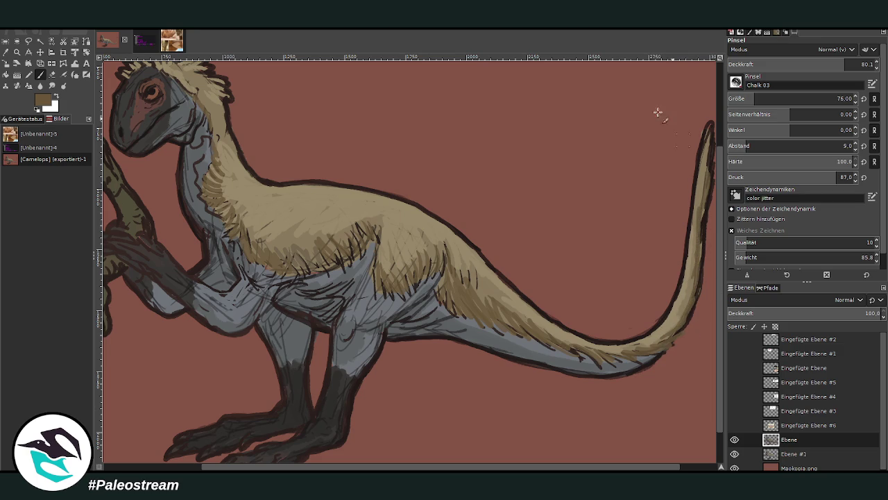
key("d")
left_click(753, 98)
left_click_drag(658, 354, 698, 235)
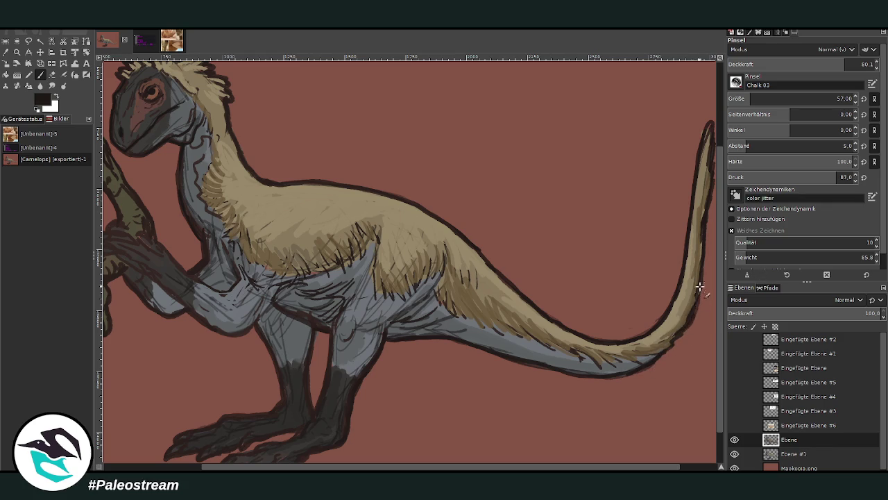
scroll(541, 398, "left", 4)
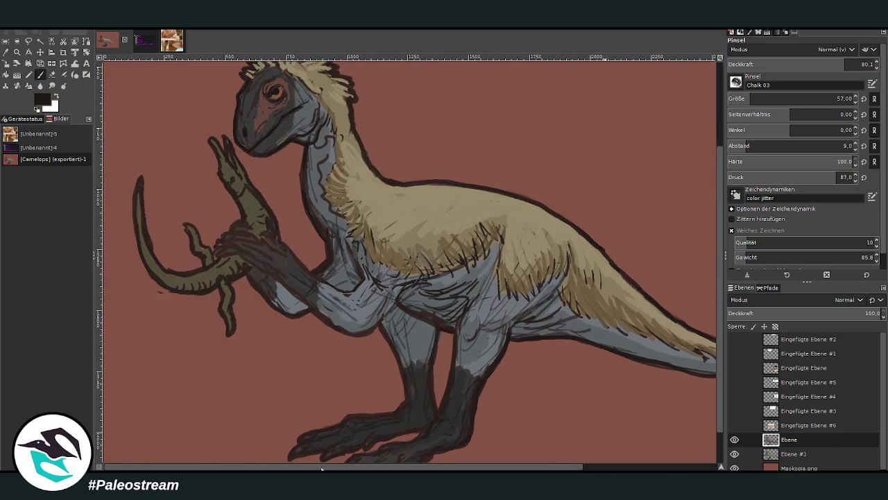
left_click(6, 56)
- Sample the branch's olive colour and repaint the branch, lower branch and curled branch with it
left_click(255, 199)
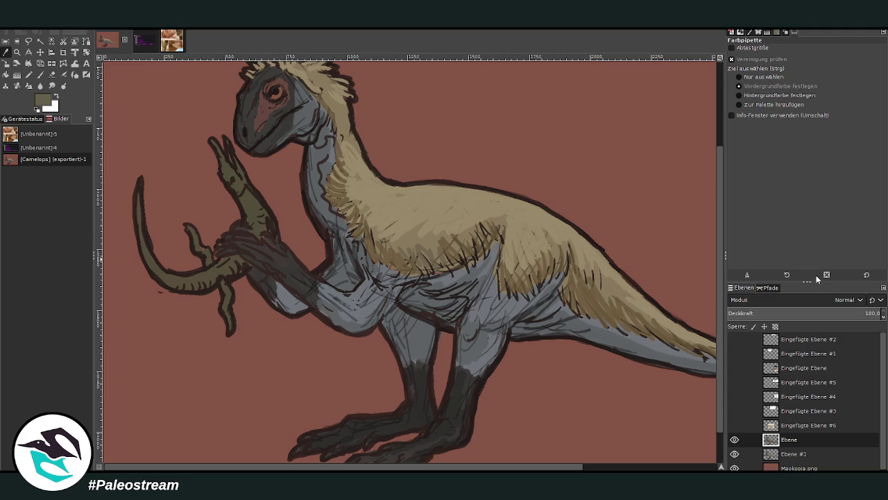
left_click(40, 75)
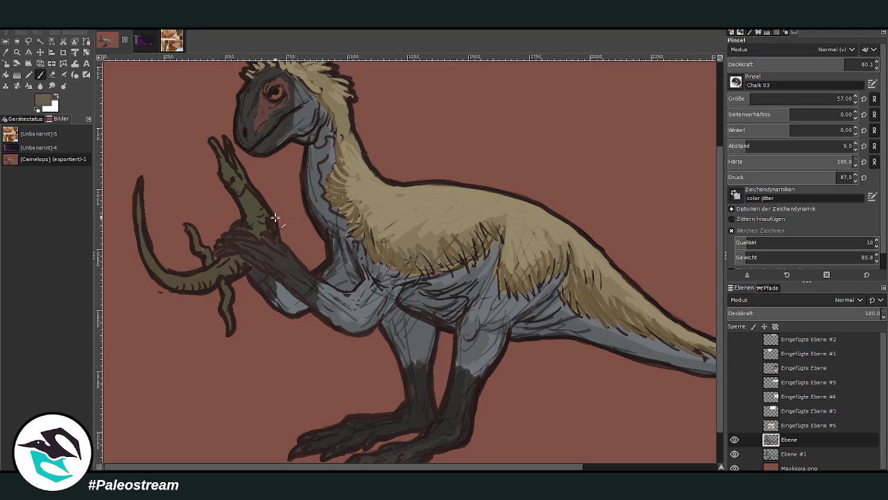
left_click_drag(256, 208, 252, 186)
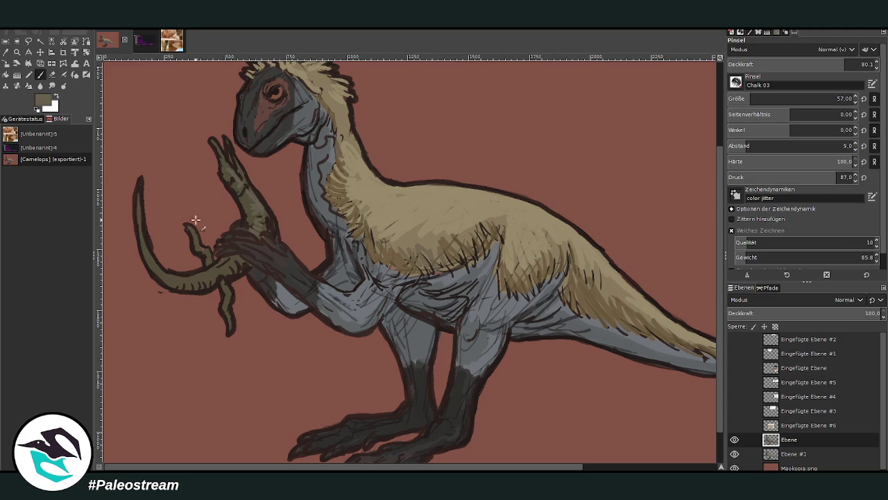
mouse_move(206, 265)
left_mouse_down()
mouse_move(170, 277)
mouse_move(228, 301)
mouse_move(225, 311)
left_mouse_up()
mouse_move(171, 278)
left_mouse_down()
mouse_move(151, 260)
mouse_move(139, 226)
left_mouse_up()
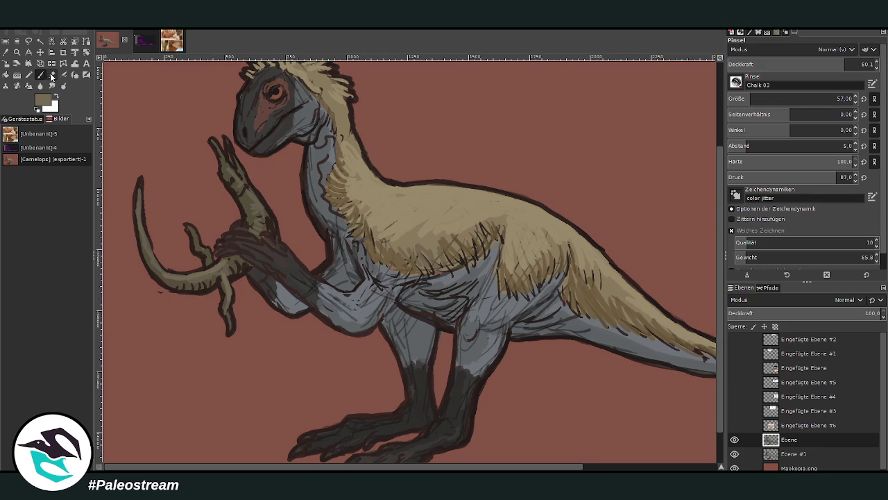
- Pick a dark brown from the canvas and draw a thin finger outline on the raised hand
left_click(53, 74)
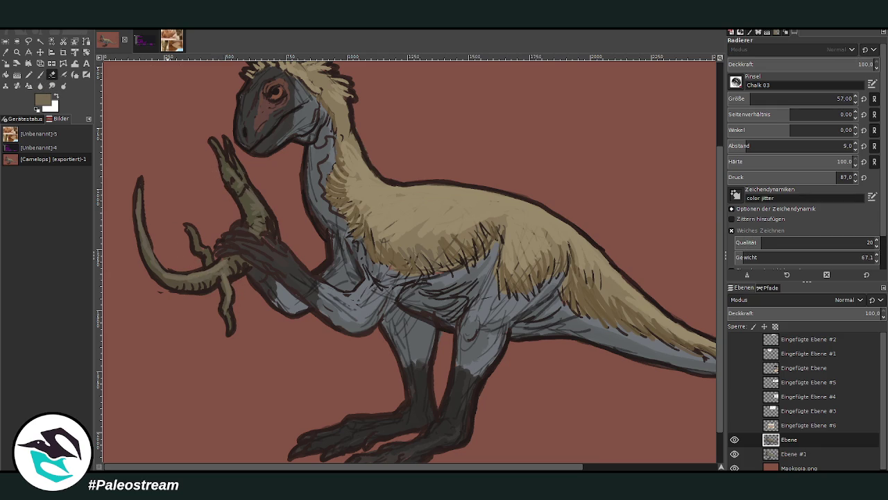
left_click(6, 52)
left_click(265, 206)
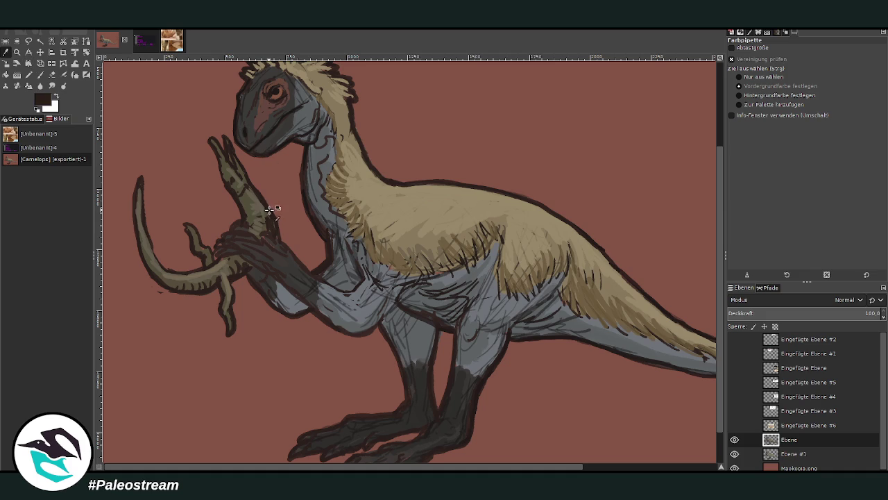
left_click(39, 74)
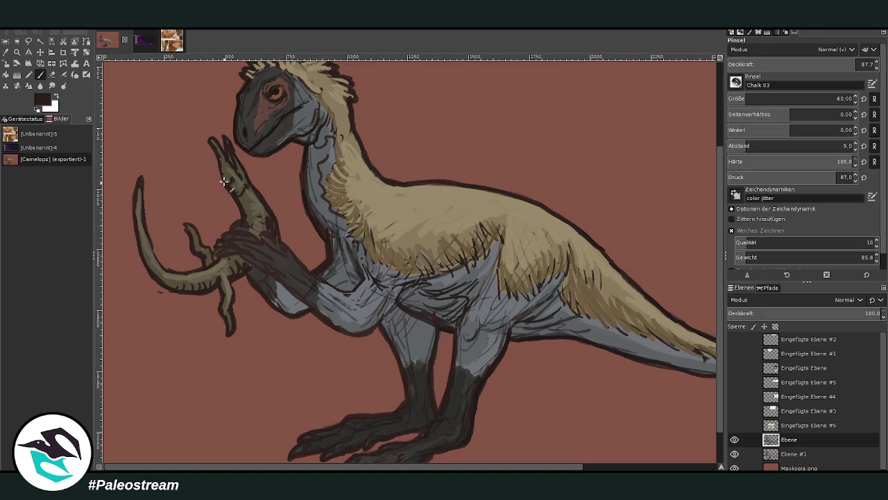
mouse_move(208, 143)
left_mouse_down()
mouse_move(235, 152)
mouse_move(254, 188)
left_mouse_up()
- Lighten the raised forearm and hand with olive-grey, then define the fingertips at opacity 69.1
key("o")
left_click(250, 200)
key("p")
mouse_move(250, 226)
left_mouse_down()
mouse_move(238, 198)
mouse_move(255, 190)
mouse_move(248, 184)
left_mouse_up()
mouse_move(229, 149)
left_mouse_down()
mouse_move(220, 170)
mouse_move(226, 165)
left_mouse_up()
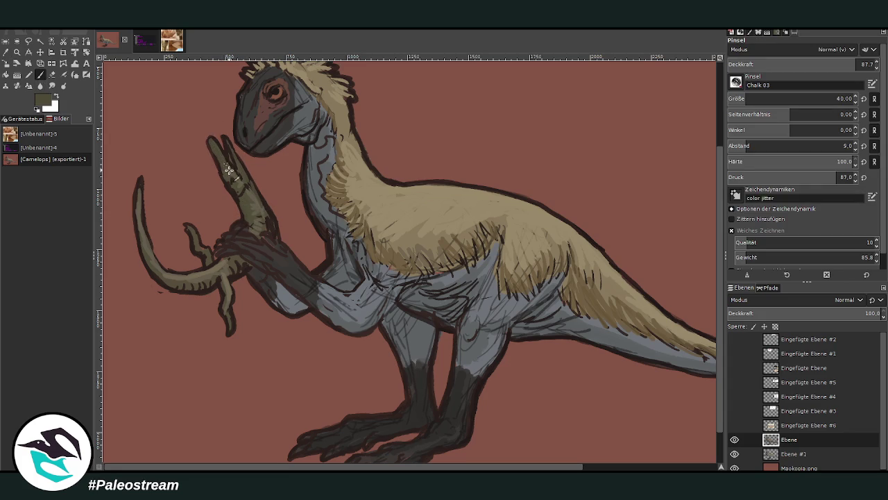
left_click_drag(208, 134, 231, 154)
left_click(830, 64)
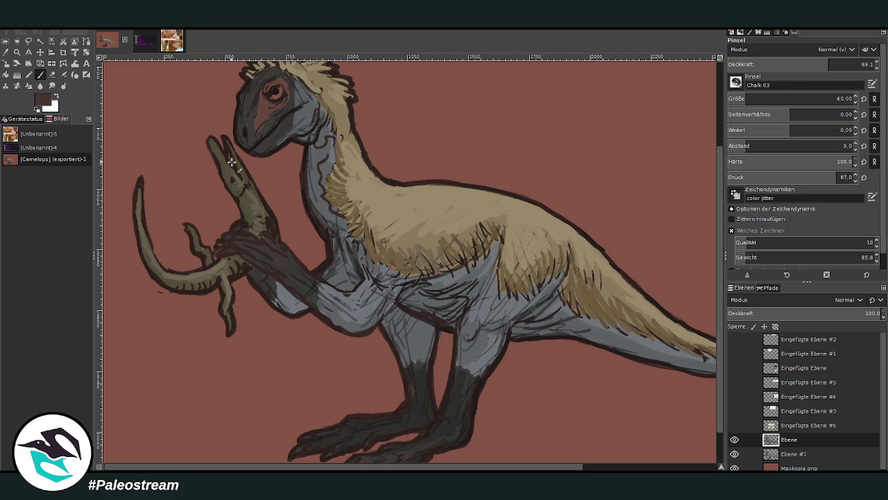
left_click_drag(228, 153, 231, 164)
- Start scaling the line-art layer, then cancel, leaving the layer unchanged
key("o")
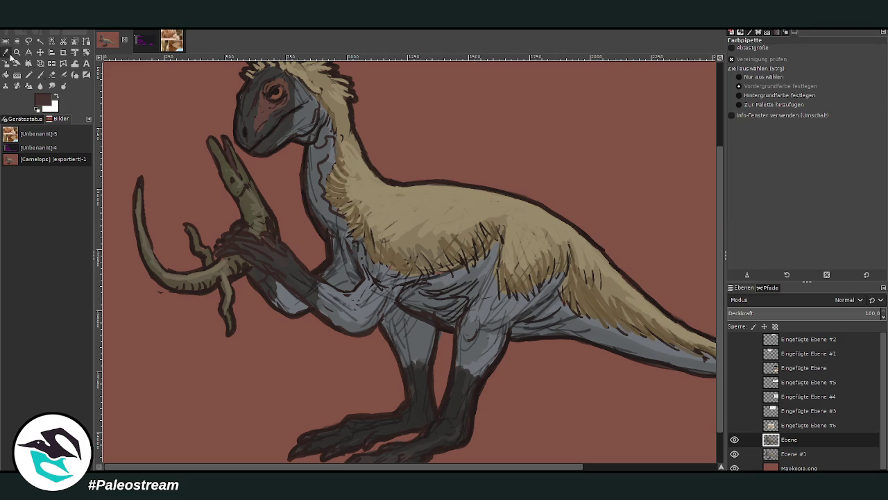
left_click(54, 73)
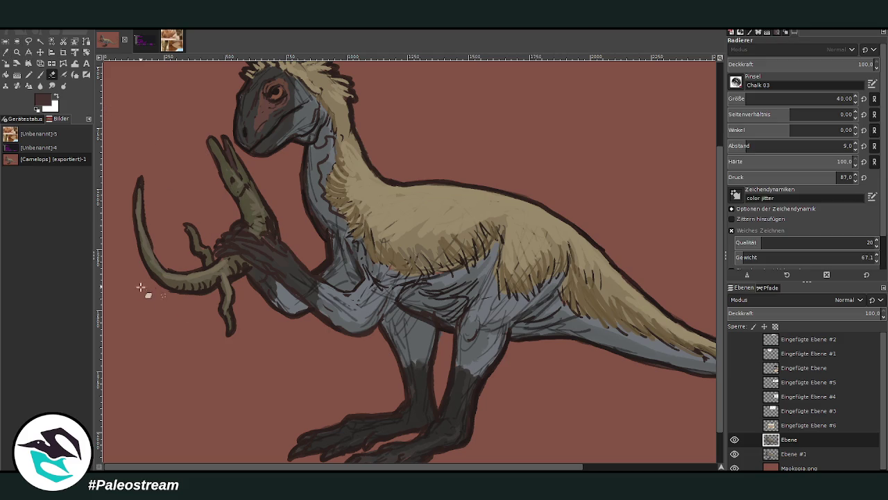
left_click(22, 62)
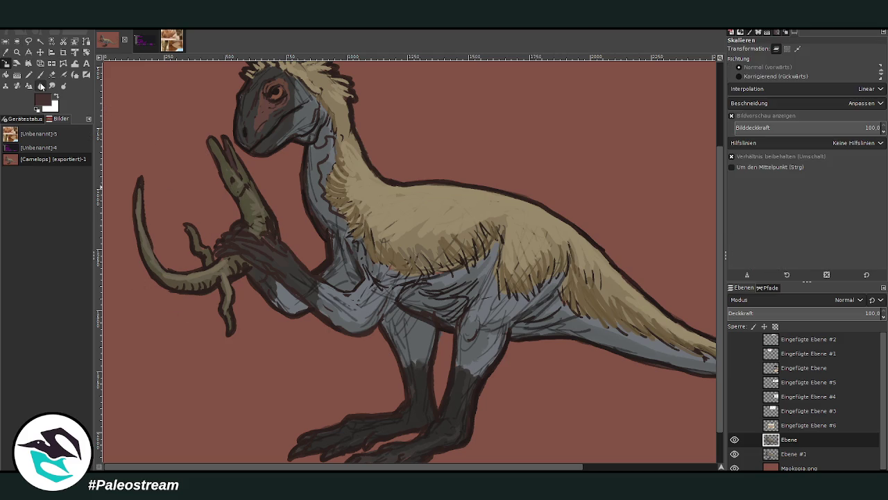
left_click(234, 278)
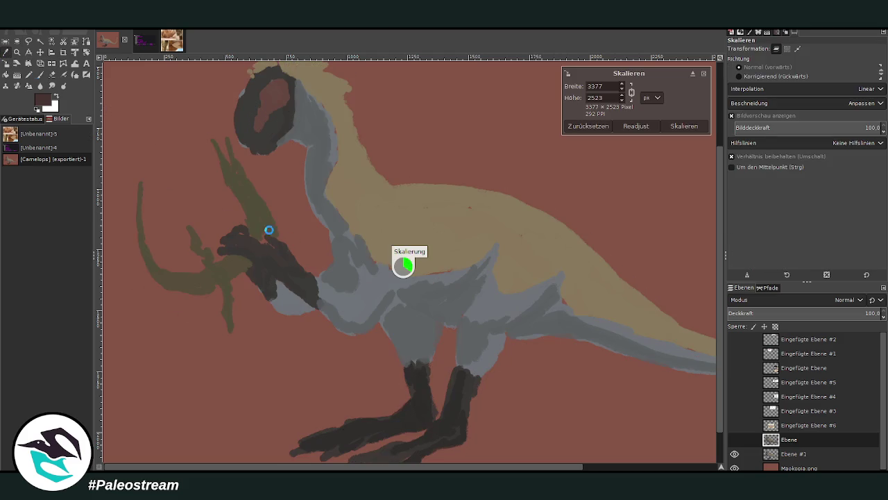
key("Escape")
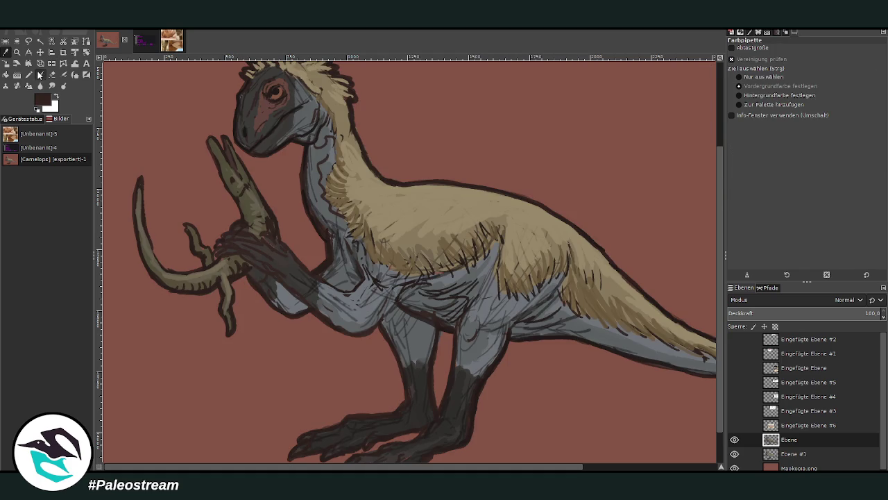
key("p")
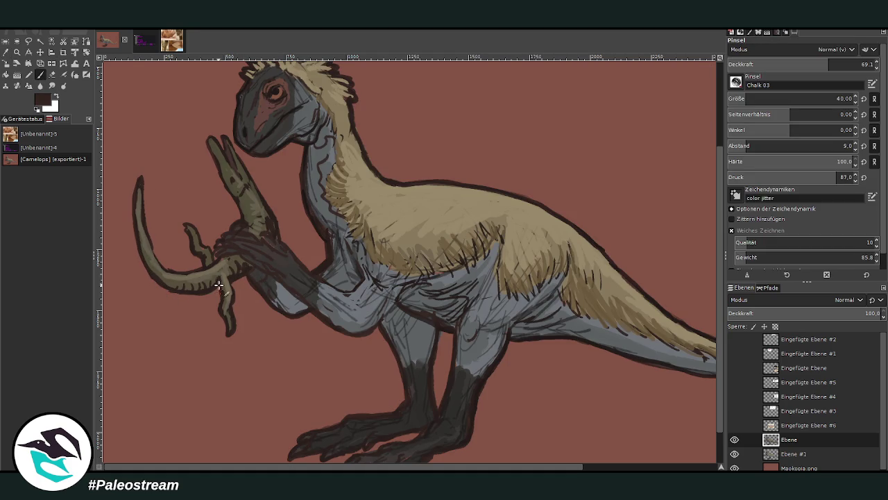
- Darken the lizard's tail underside, then at opacity 83.3 smooth the upper leg's grey shading
left_click_drag(196, 288, 158, 281)
left_click(853, 63)
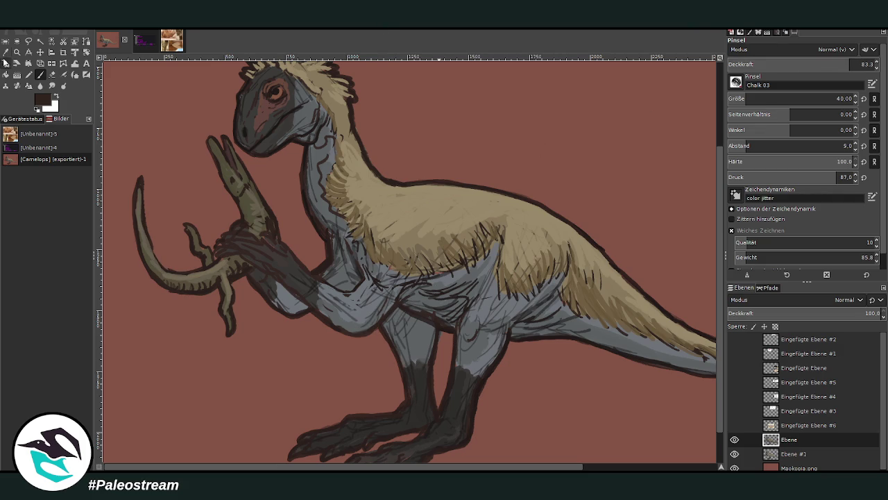
left_click(429, 330, "ctrl")
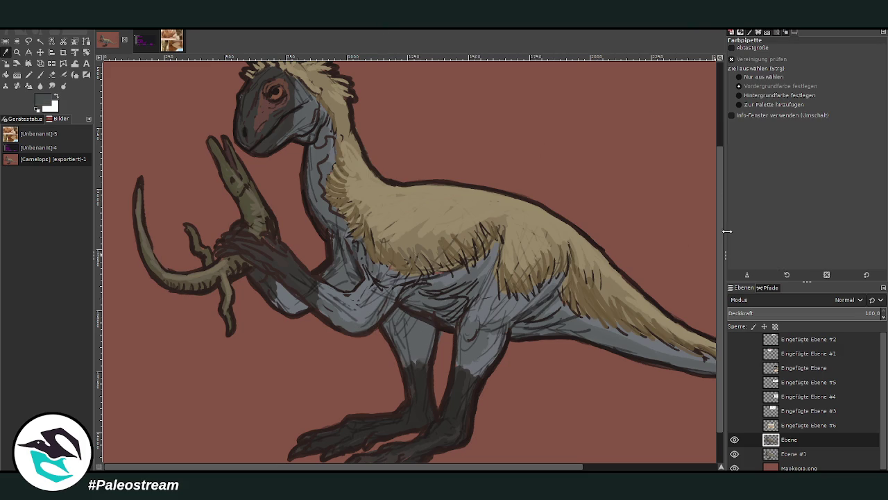
left_click(39, 75)
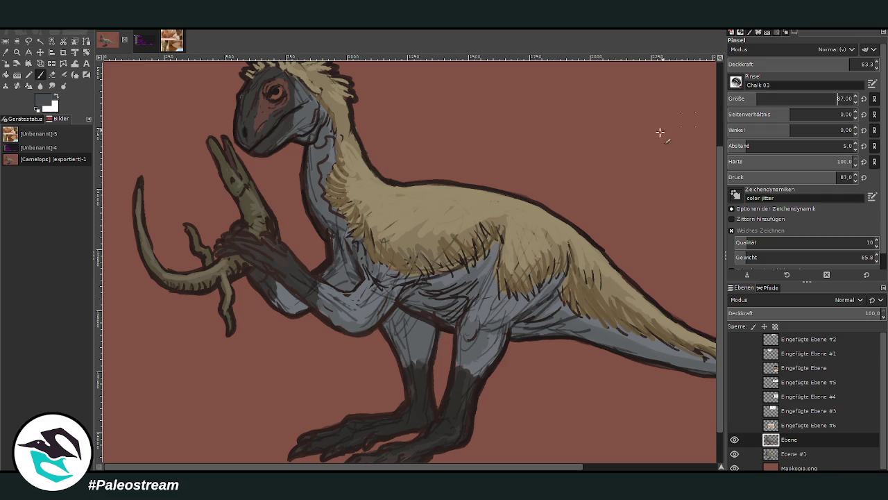
mouse_move(411, 334)
left_mouse_down()
mouse_move(403, 318)
mouse_move(402, 359)
left_mouse_up()
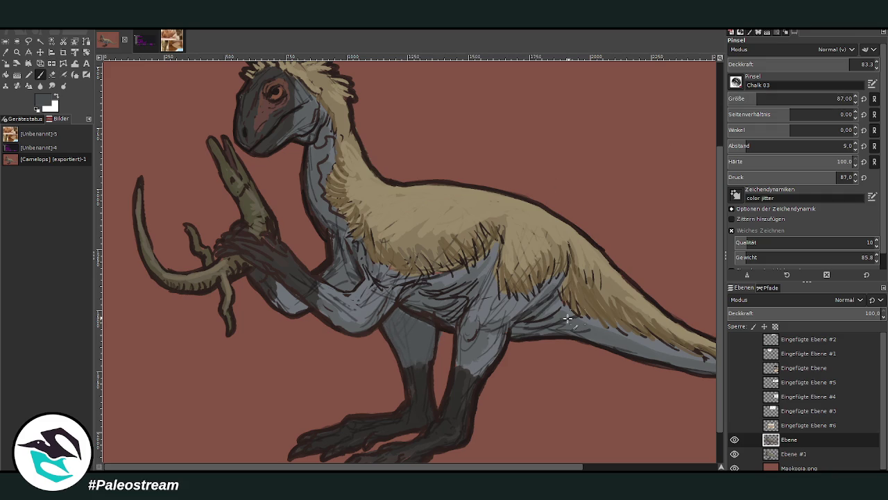
scroll(569, 354, "right", 5)
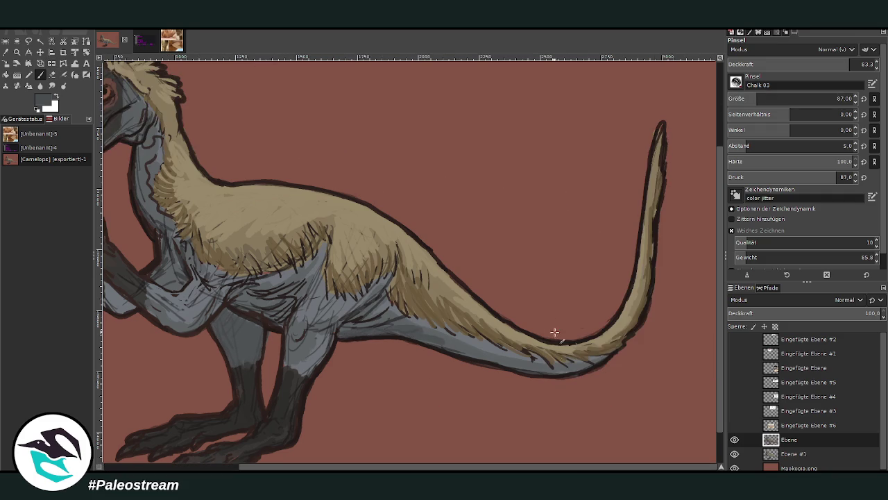
- Smooth and lighten the grey shading along the tail underside, neck, thigh and belly
left_click_drag(574, 366, 501, 361)
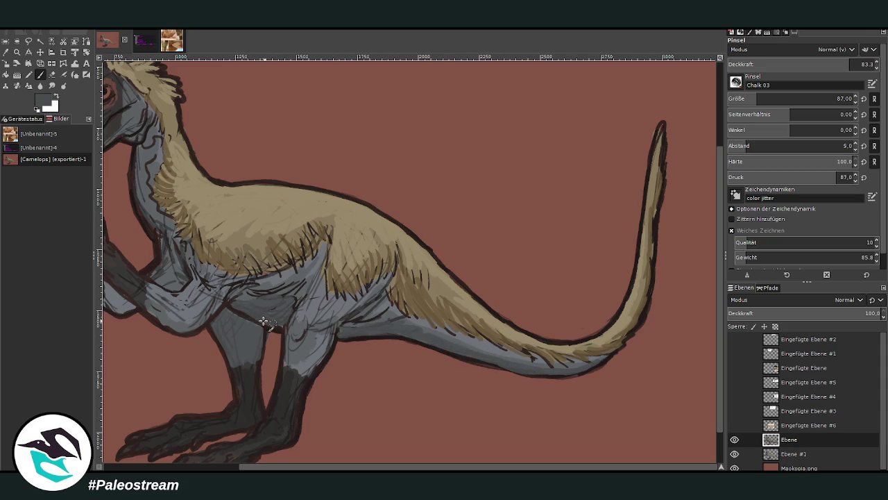
scroll(379, 201, "down", 3)
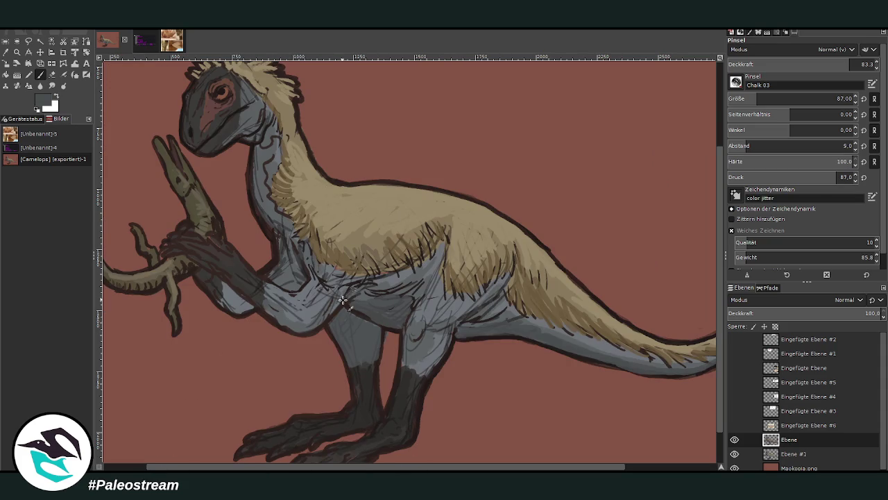
scroll(306, 326, "up", 3)
scroll(249, 307, "down", 3)
scroll(220, 298, "up", 3)
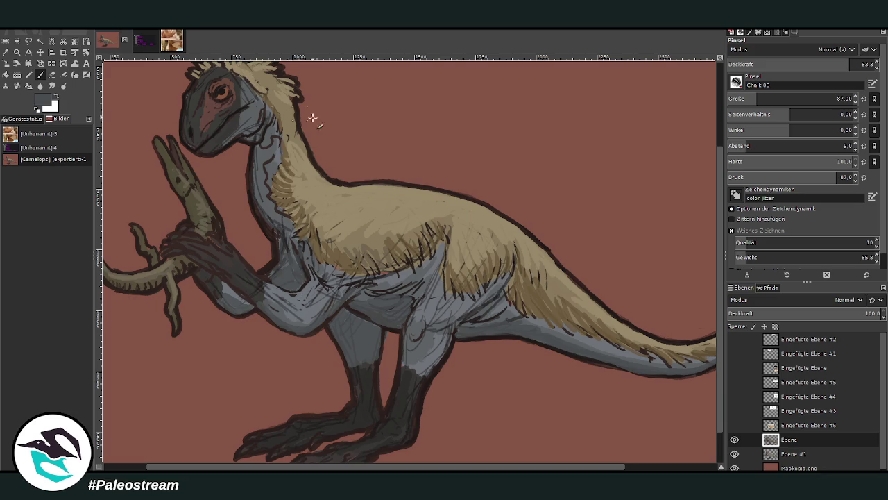
left_click_drag(280, 240, 257, 142)
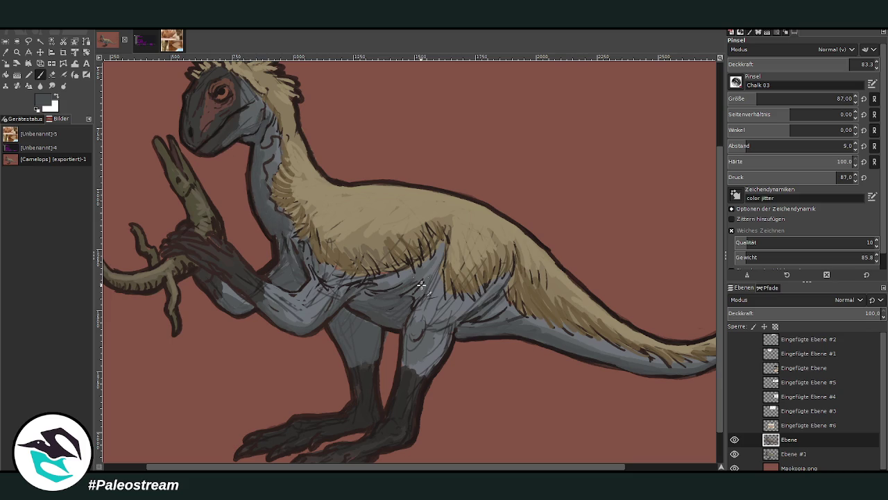
left_click_drag(442, 324, 501, 309)
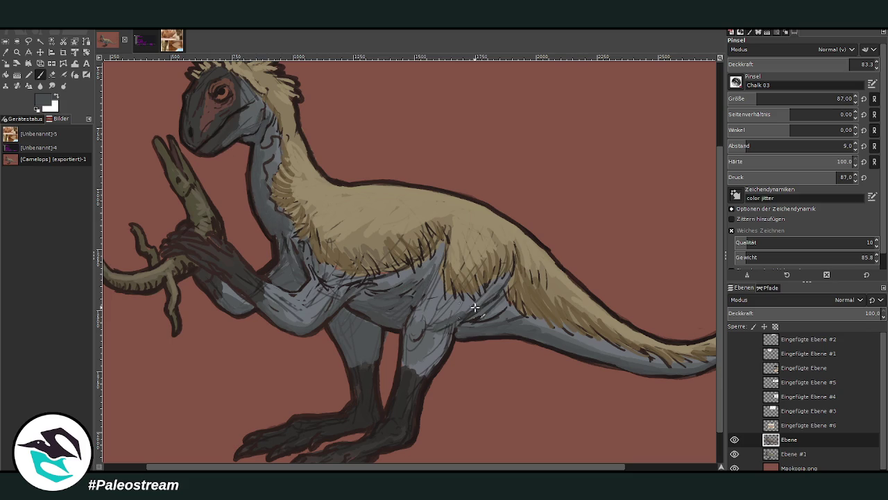
left_click_drag(631, 367, 568, 349)
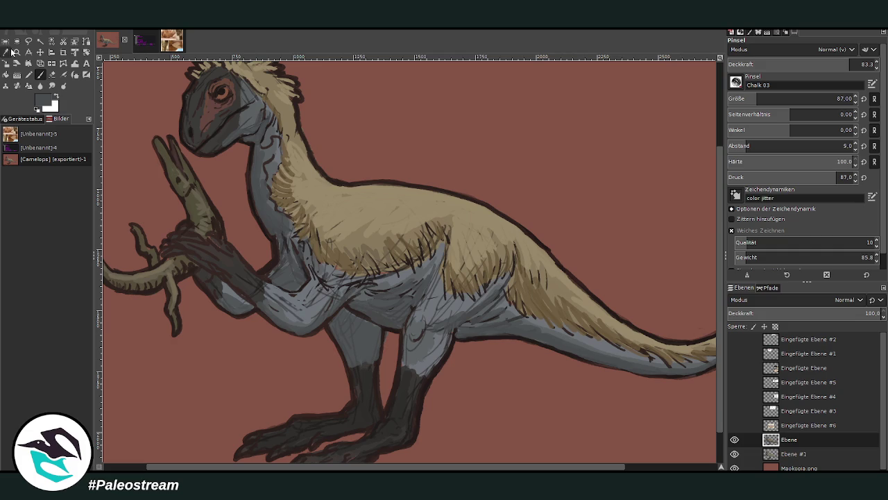
- Darken the tail's lower outline with dark brown-black at brush size 27
left_click(14, 48)
left_click(353, 309)
left_click(40, 74)
left_click_drag(777, 99, 746, 99)
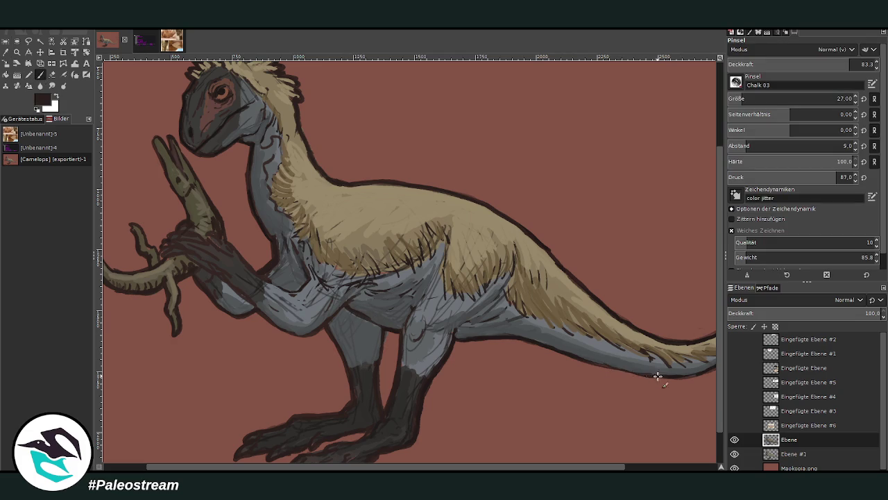
left_click_drag(634, 371, 648, 373)
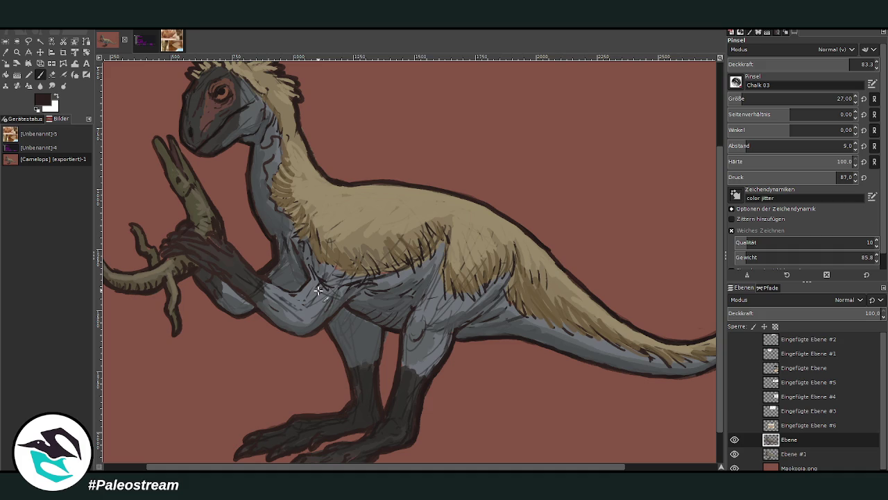
- Add a light pink highlight around the eye, then make Maokopia.png active and zoom out
left_click(318, 290, "ctrl")
scroll(798, 99, "up", 3)
left_click_drag(223, 89, 230, 104)
left_click(785, 467)
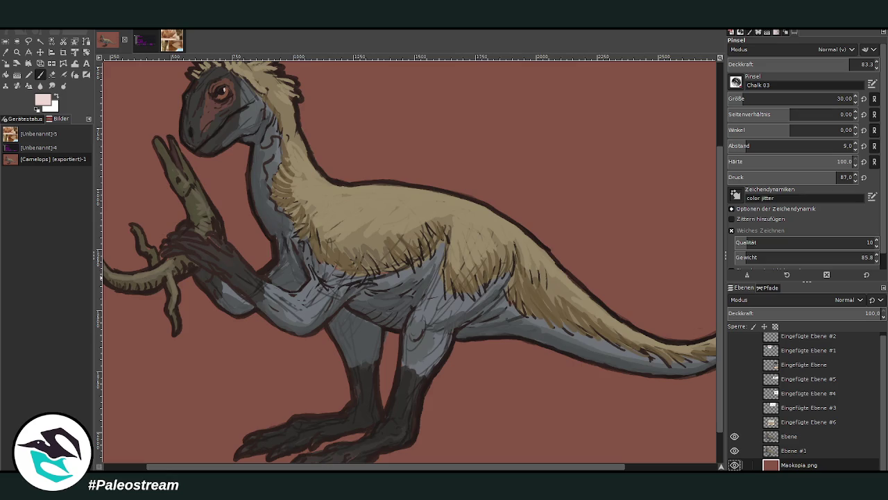
key("minus")
key("minus")
left_click(17, 51)
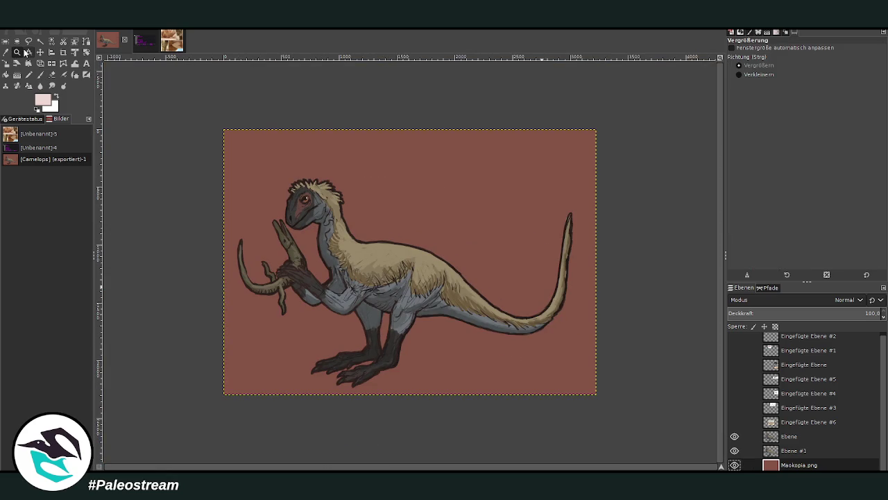
- Drag a zoom rectangle so the whole dinosaur painting fills the view
left_click_drag(206, 116, 629, 417)
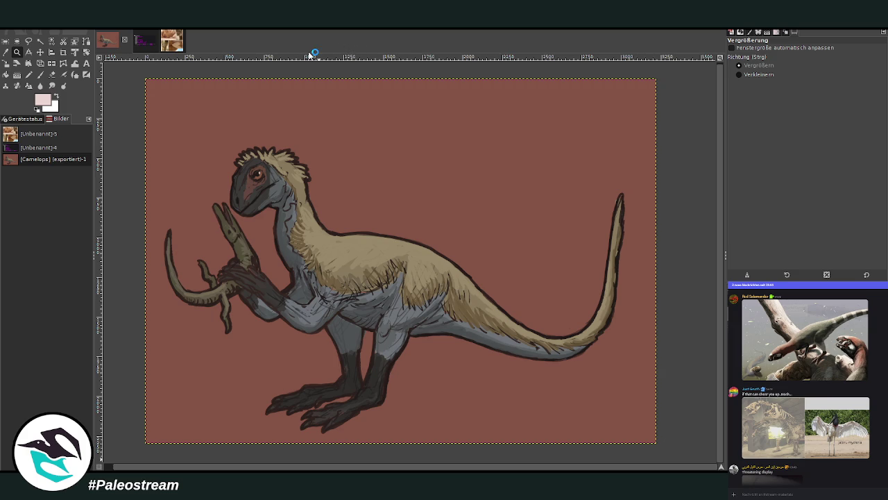
- Export the painting as Daemonosaurus and set a full-image 3222 × 2297 px crop frame
key("ctrl+d")
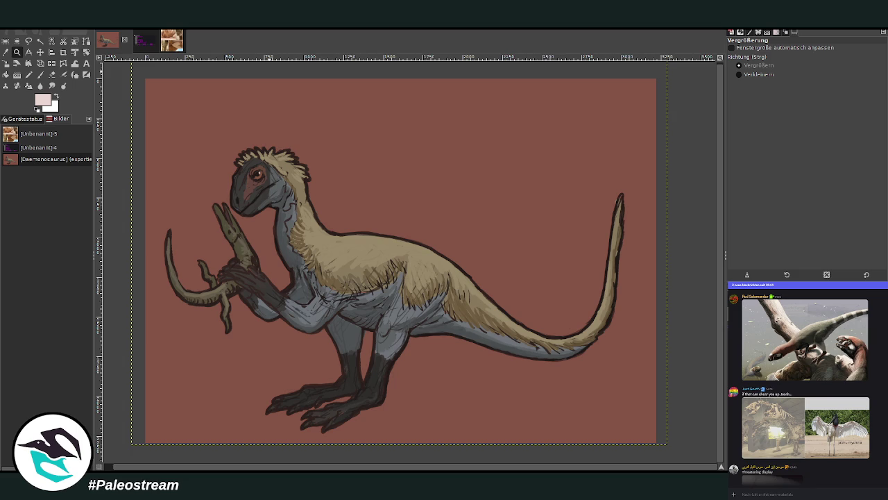
key("ctrl+shift+f")
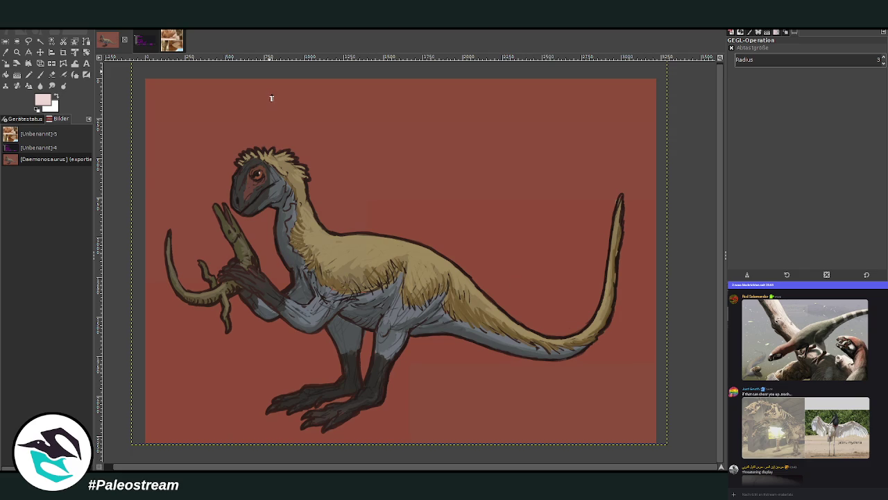
left_click(63, 52)
left_click(141, 83)
left_click(434, 228)
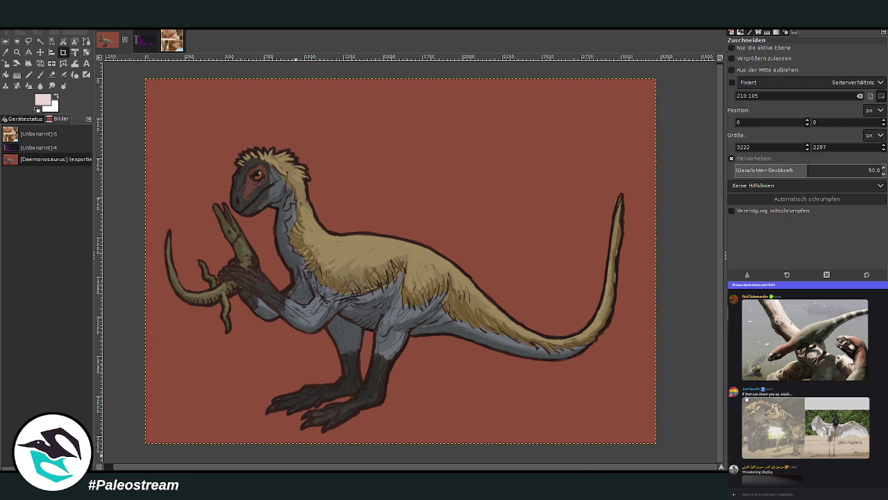
- Post the dinosaur painting in the Discord chat captioned 'Daemonosaurus'
scroll(852, 458, "up", 5)
scroll(851, 458, "up", 5)
scroll(851, 458, "up", 5)
scroll(851, 458, "up", 5)
scroll(851, 457, "up", 5)
scroll(850, 456, "up", 5)
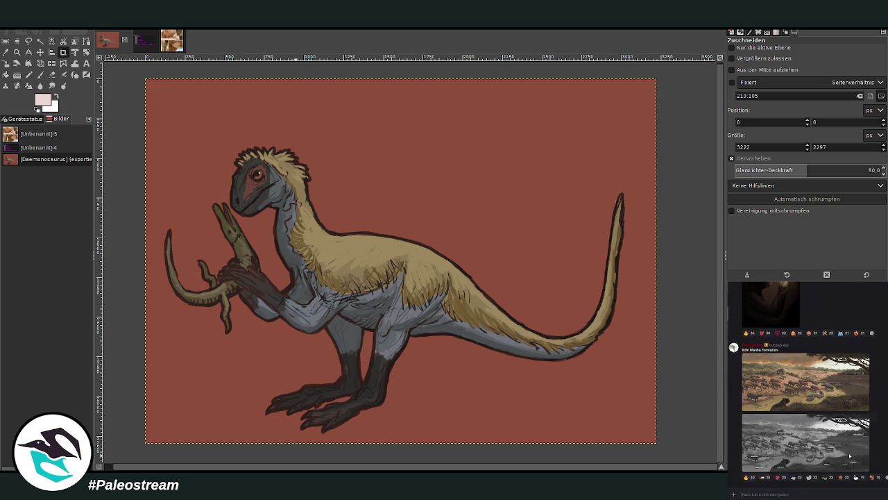
key("ctrl+v")
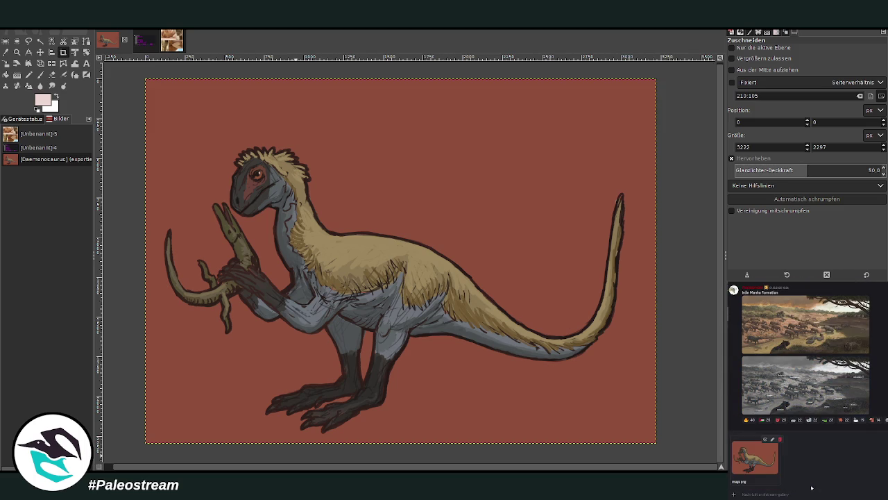
type("Daemonosaurus")
key("Return")
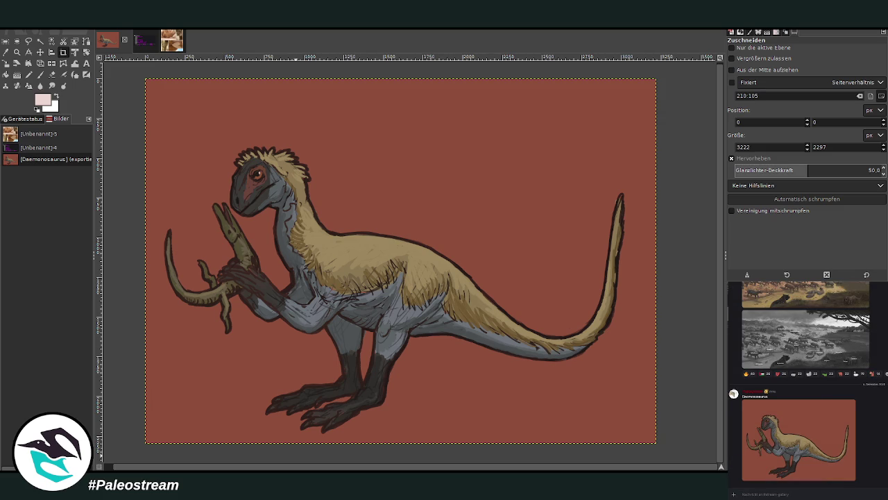
- Post the Camelops picture with the caption 'Camelops'
key("ctrl+v")
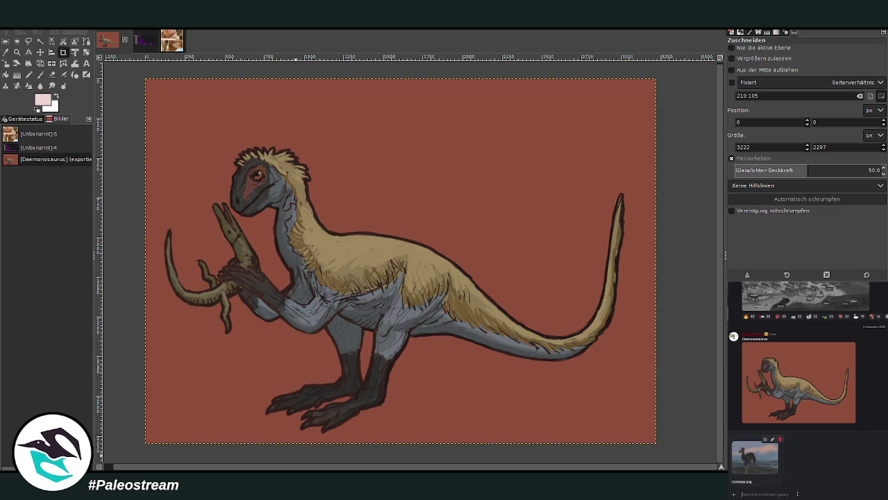
type("ca")
type("me")
type("ps")
type("s")
key("BackSpace")
type("C")
key("Return")
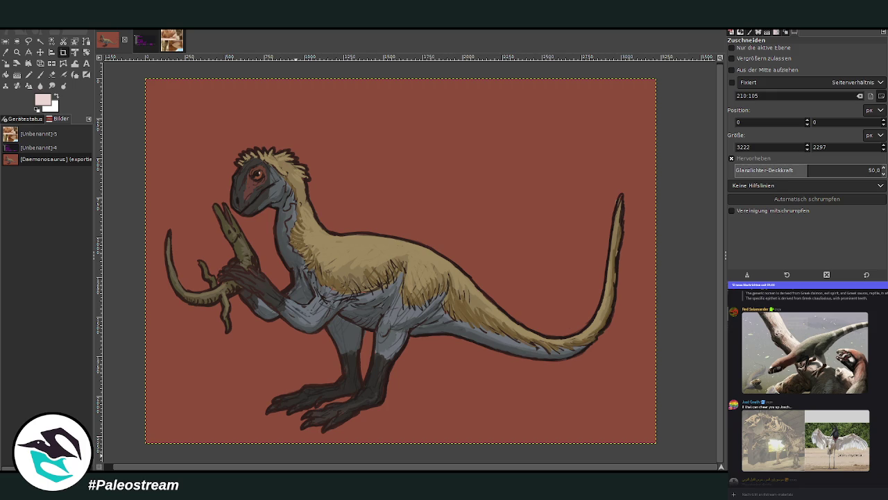
- Zoom in so the full Daemonosaurus canvas fills the GIMP image window
left_click(808, 495)
left_click(17, 52)
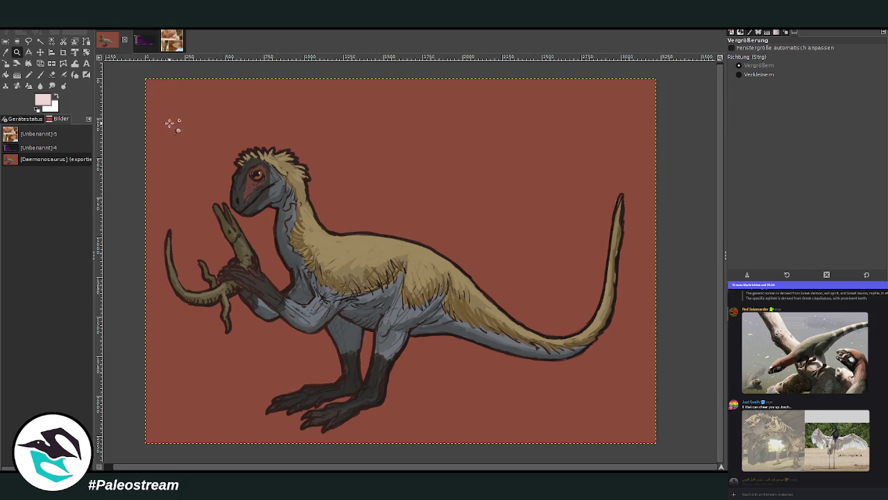
mouse_move(143, 75)
left_mouse_down()
mouse_move(475, 396)
mouse_move(672, 452)
left_mouse_up()
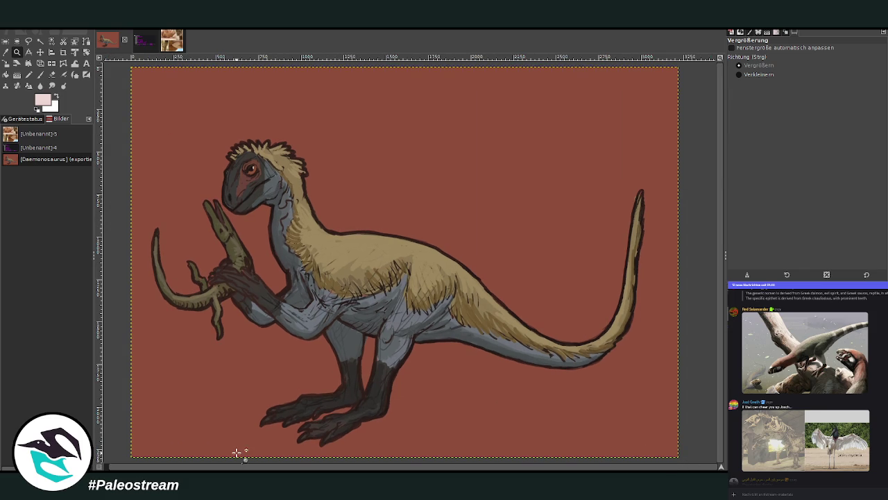
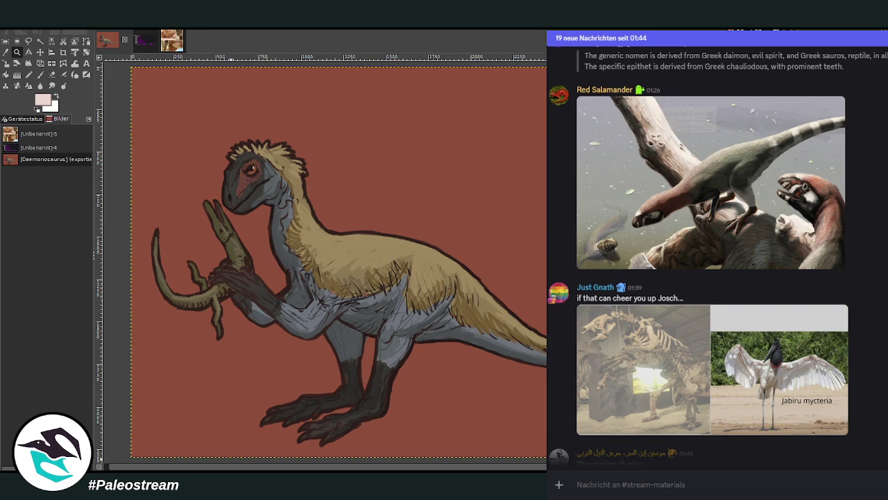
- View the Threatening display sketch enlarged, then close it
left_click_drag(304, 469, 300, 466)
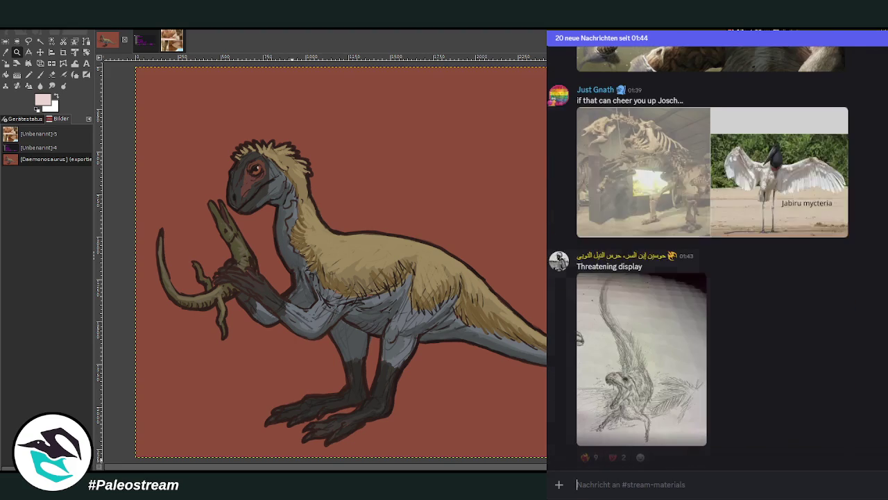
left_click(675, 340)
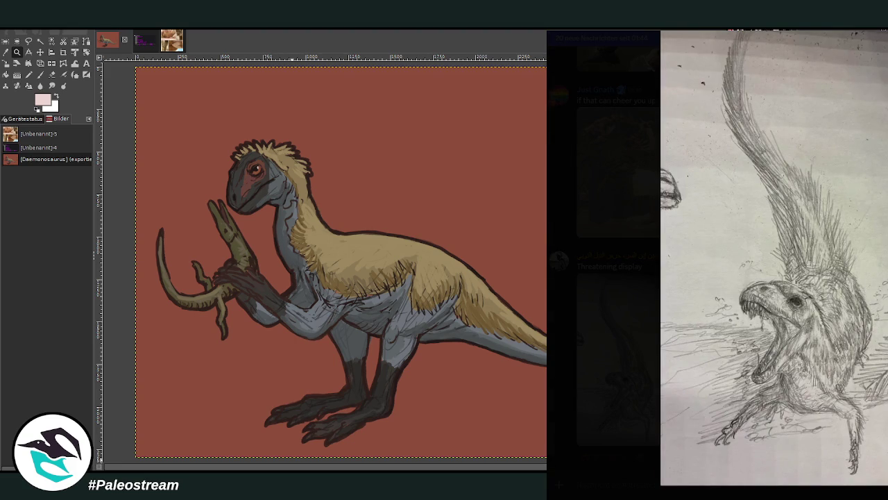
key("Escape")
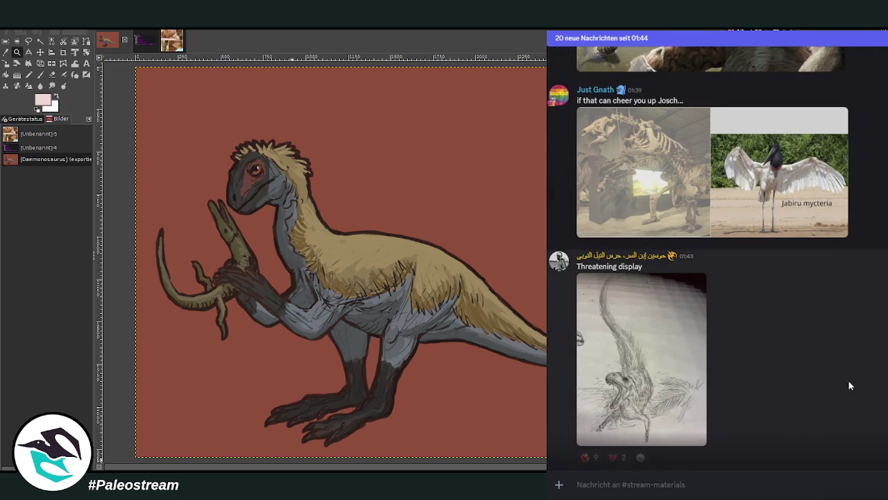
- Scroll down to the pencil dinosaur sketch and view it enlarged
scroll(848, 380, "down", 4)
scroll(716, 255, "up", 1)
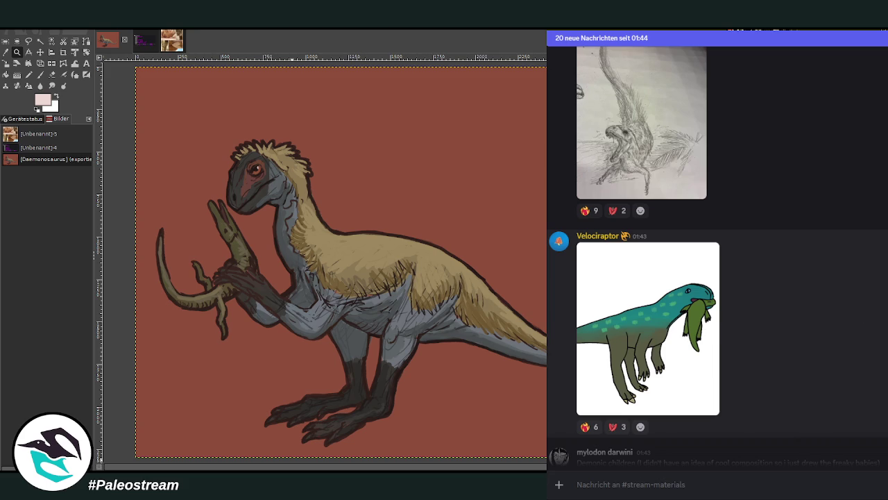
scroll(715, 255, "down", 4)
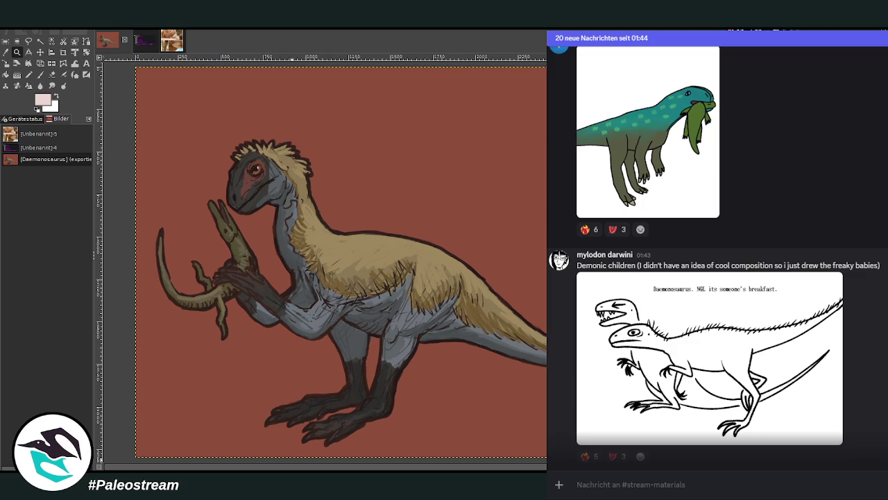
scroll(718, 255, "down", 2)
scroll(718, 255, "down", 3)
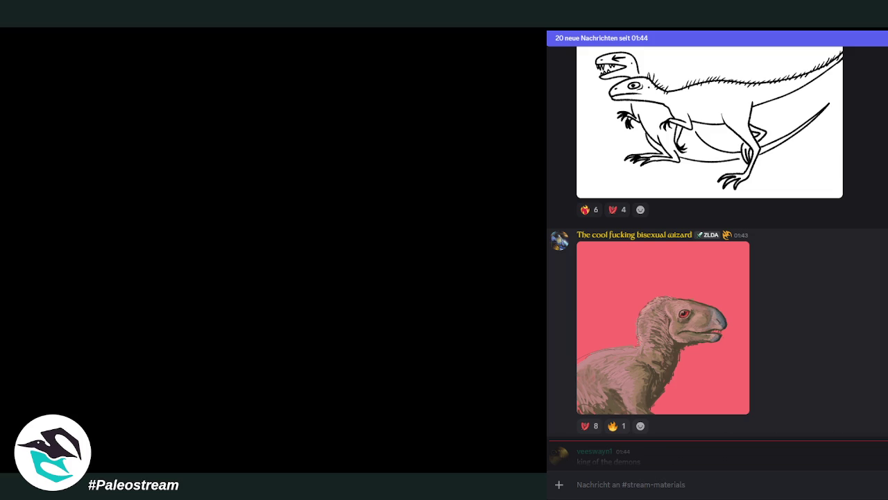
scroll(715, 250, "down", 3)
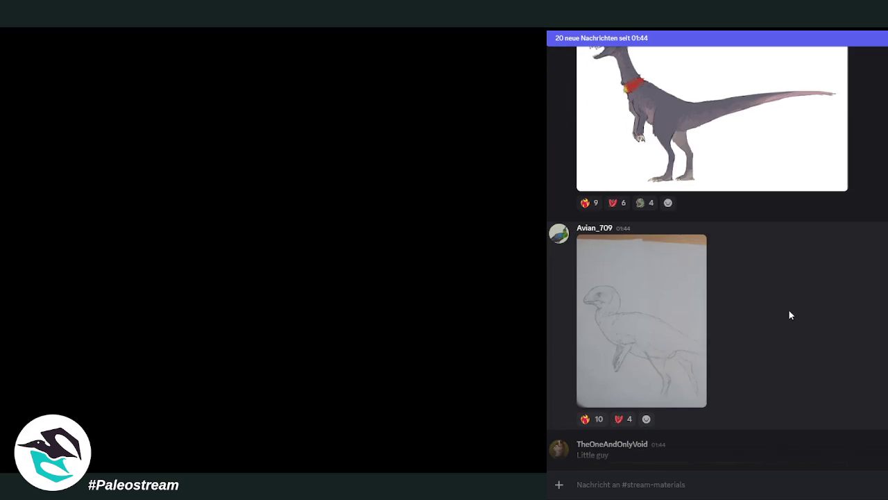
left_click(684, 303)
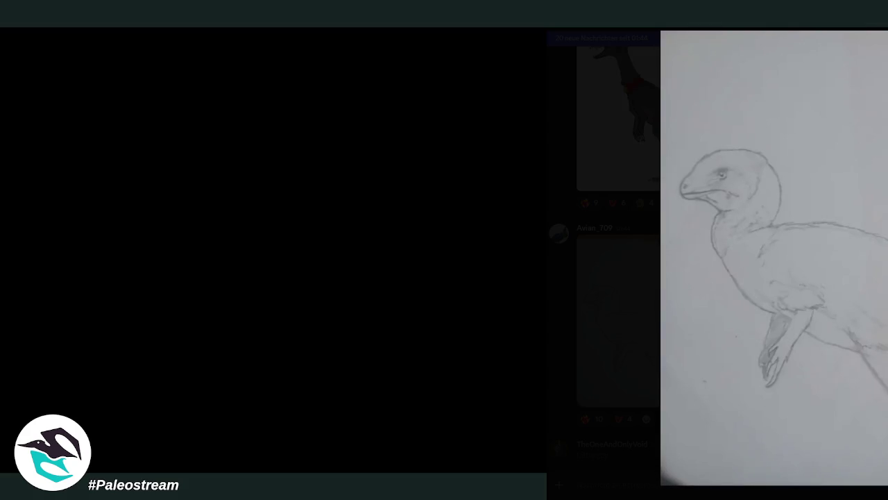
left_click(627, 341)
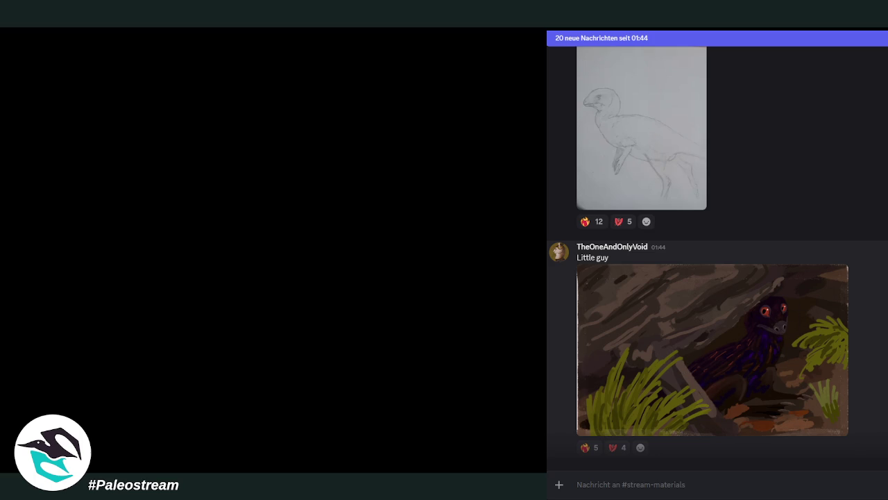
- Scroll further down and view the pink post-it drawing full-size
scroll(715, 256, "down", 3)
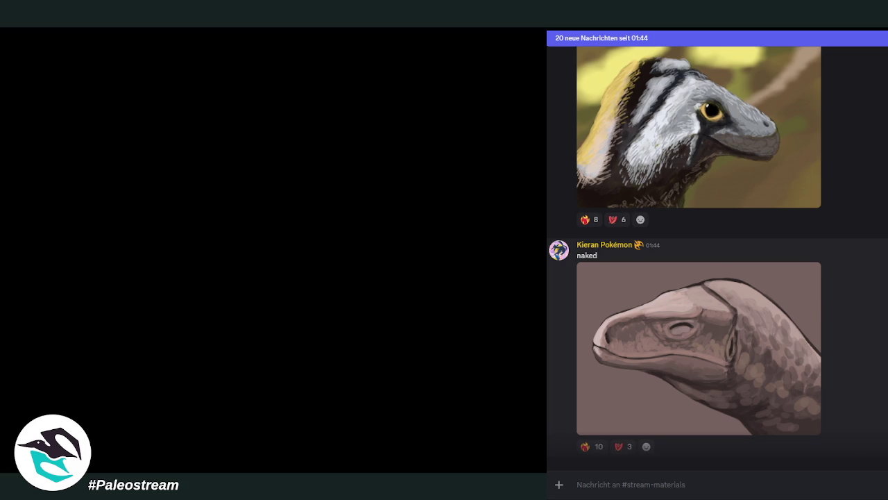
scroll(718, 255, "down", 2)
scroll(717, 256, "down", 2)
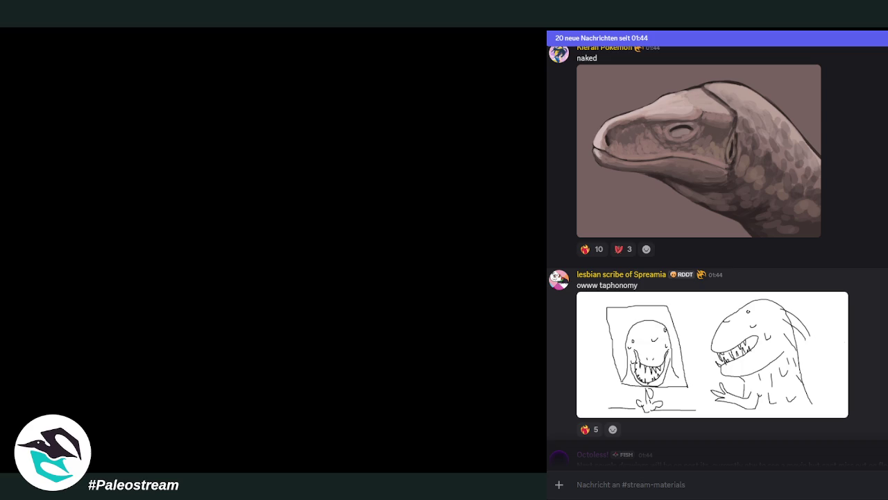
scroll(718, 255, "down", 3)
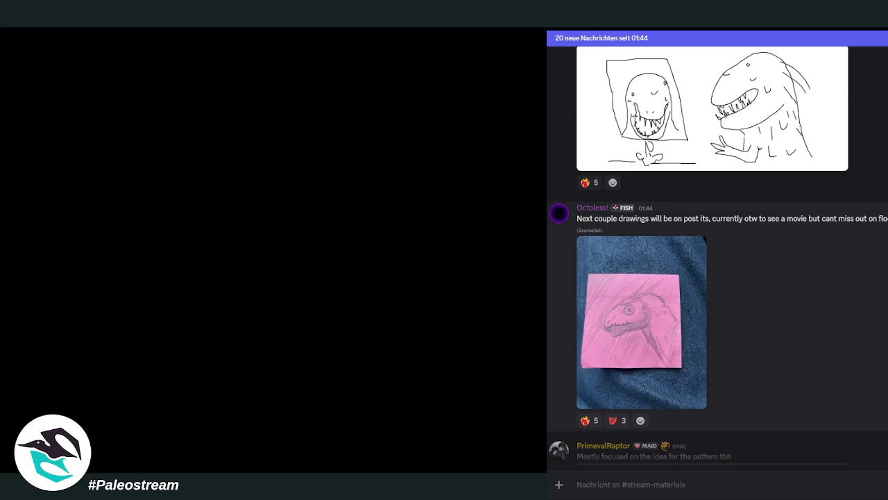
left_click(611, 346)
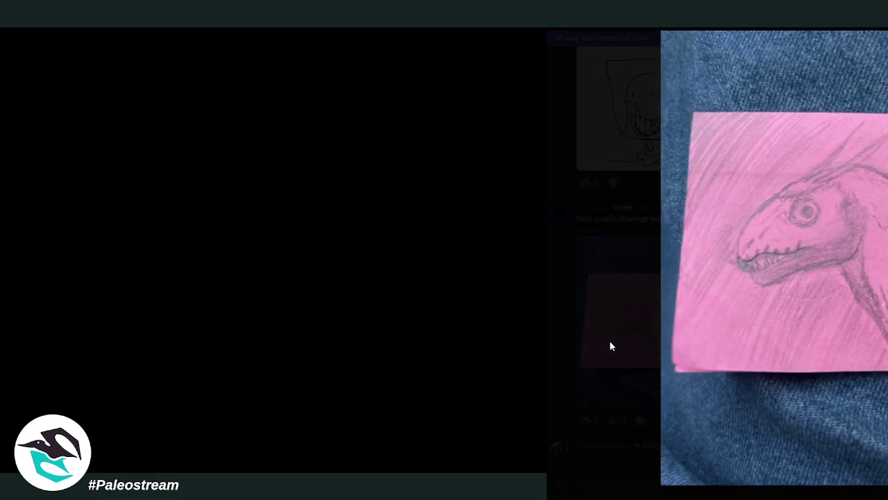
key("Escape")
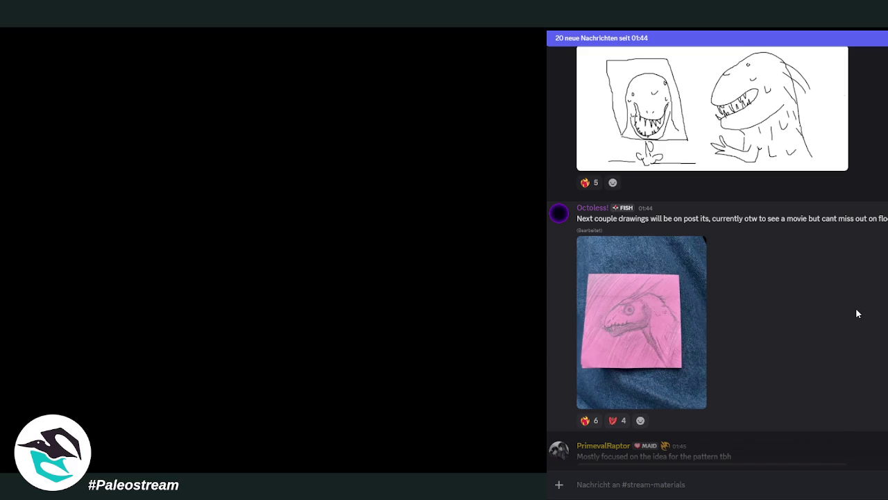
- Find the red dinosaur painting, view it full-size, and return to the chat
scroll(856, 298, "down", 2)
scroll(653, 311, "up", 2)
scroll(718, 250, "down", 3)
scroll(718, 250, "up", 1)
scroll(718, 250, "down", 1)
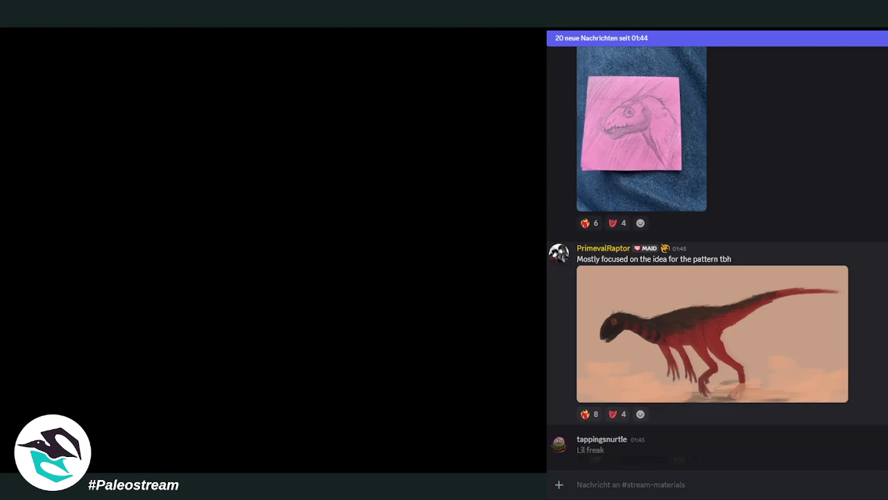
left_click(726, 335)
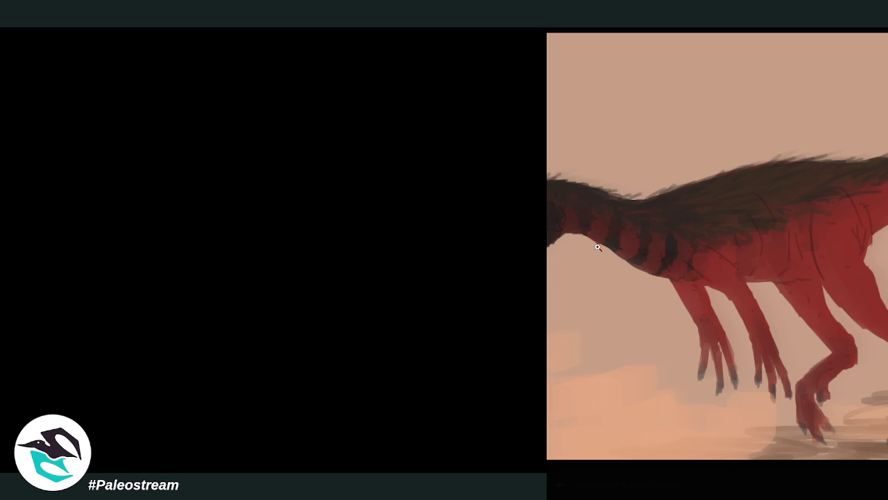
left_click(814, 487)
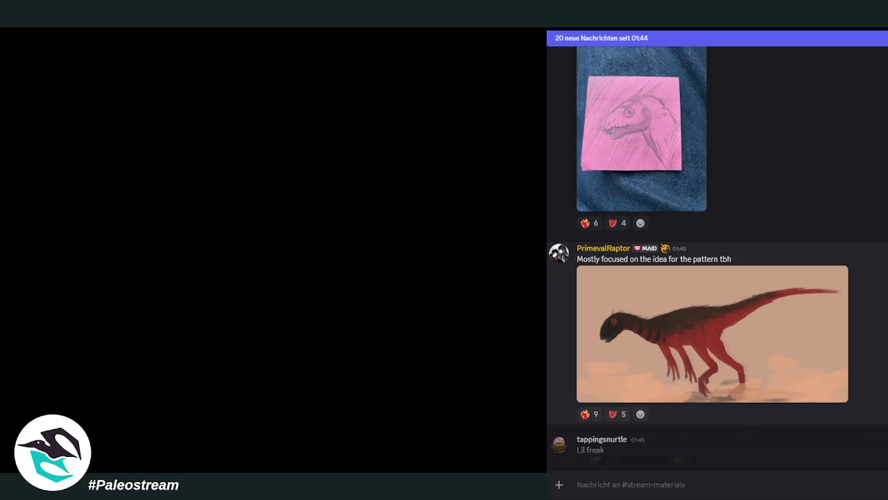
scroll(718, 255, "down", 3)
scroll(717, 254, "down", 2)
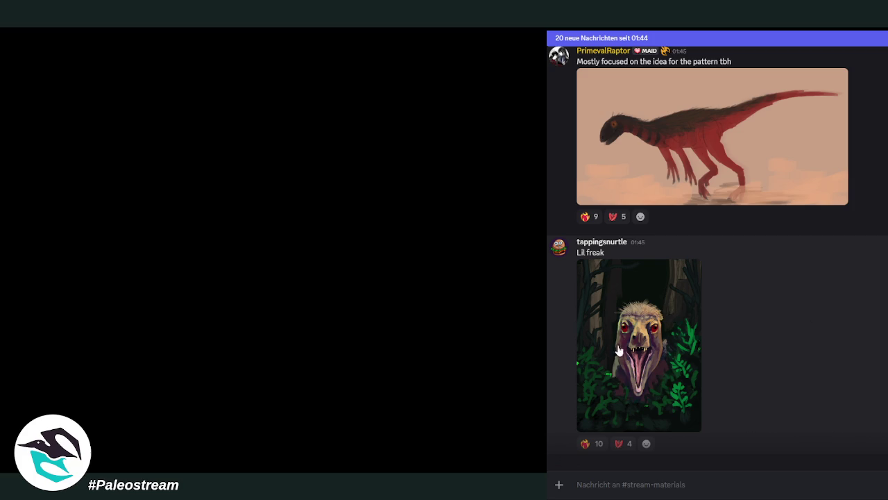
scroll(848, 330, "down", 5)
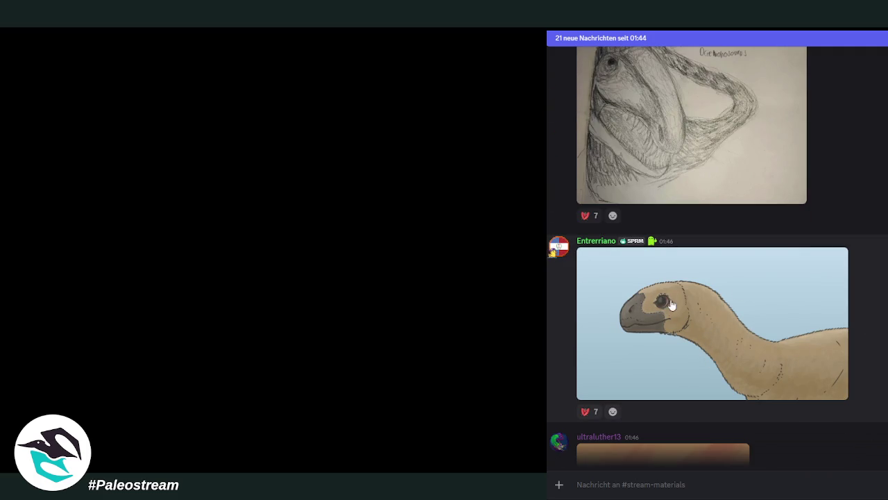
- Scroll past the newer artworks and open the dinosaurs-on-rocks painting full-size
scroll(837, 316, "down", 1)
scroll(833, 322, "down", 2)
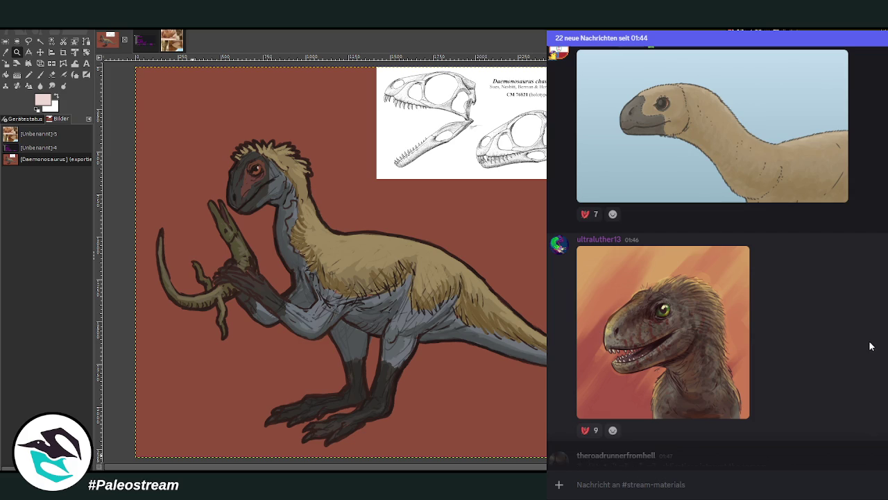
scroll(867, 345, "down", 3)
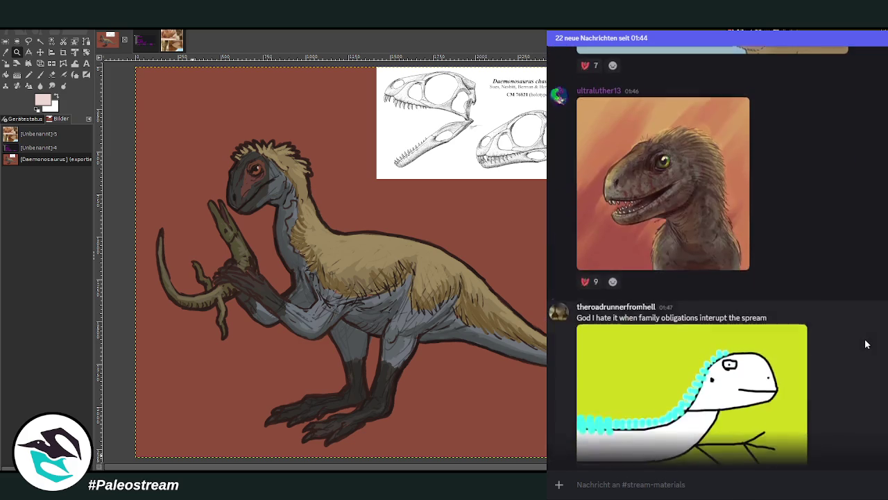
scroll(866, 344, "down", 2)
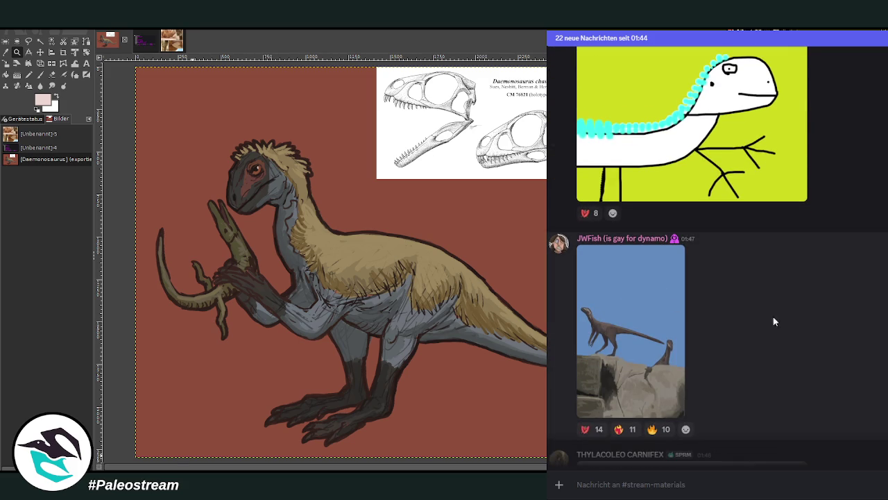
left_click(622, 300)
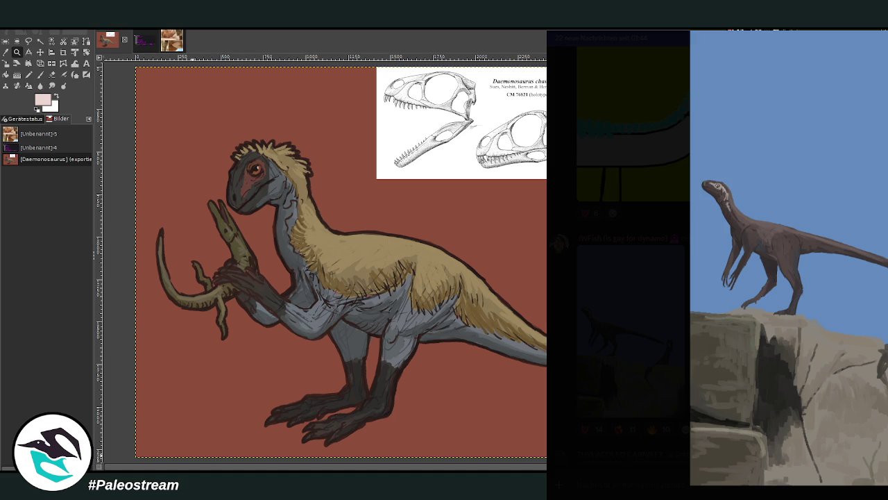
- Close the rock-scene painting and view the pencil drawing of dinosaur heads enlarged
key("Escape")
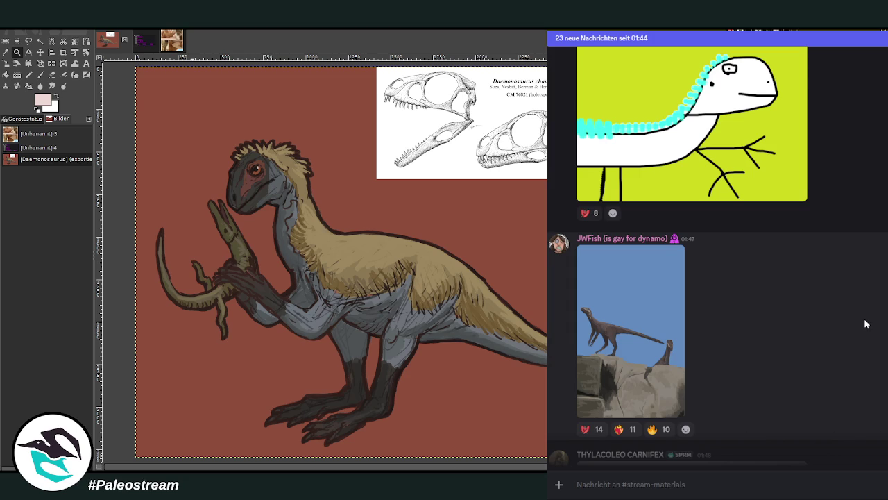
scroll(865, 324, "down", 1)
scroll(865, 324, "down", 3)
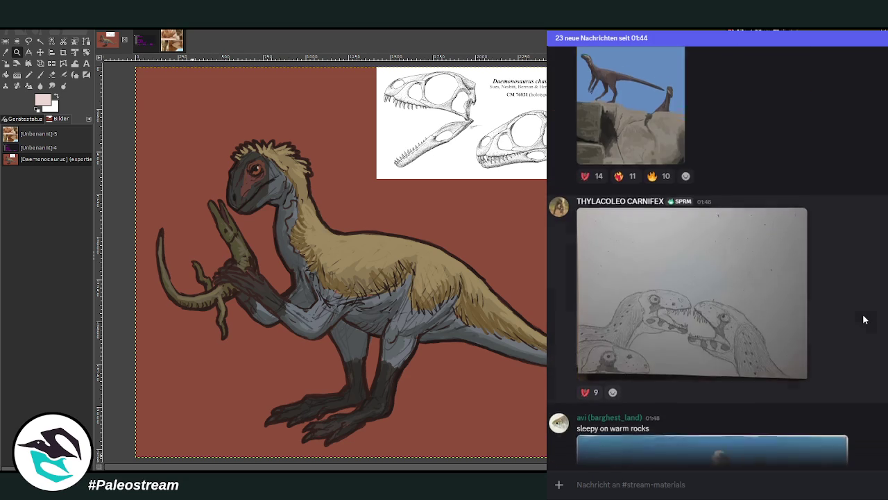
scroll(864, 319, "up", 1)
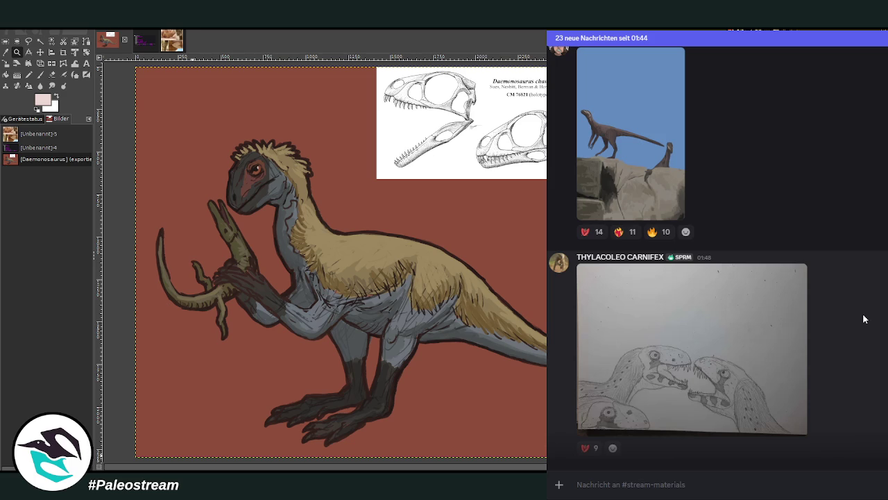
left_click(734, 339)
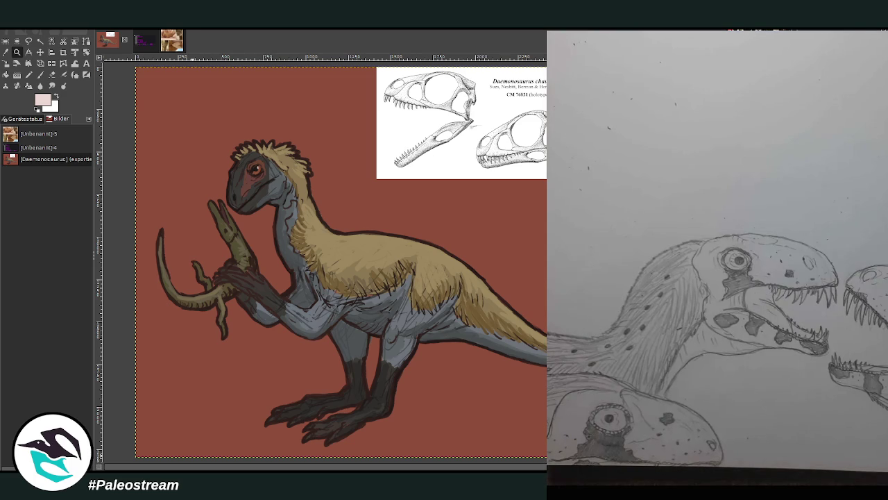
key("Escape")
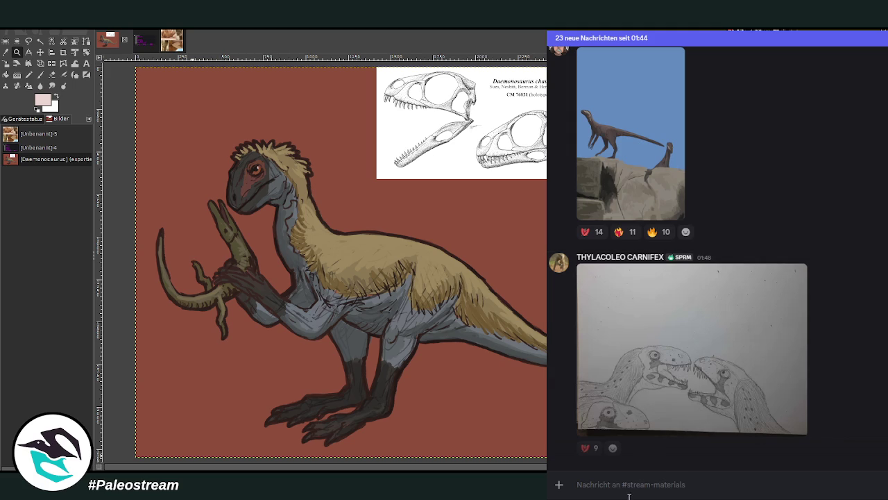
- With the Move tool, drag the skull reference from the top right to the canvas's upper left
left_click(40, 52)
left_click_drag(436, 143, 208, 159)
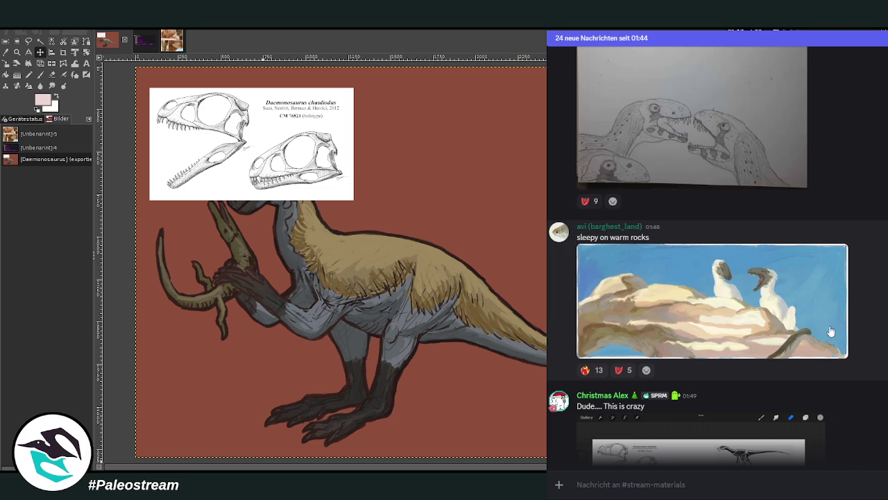
- View the 'sleepy on warm rocks' painting enlarged, then scroll to the full-body dinosaur sketch
left_click(736, 269)
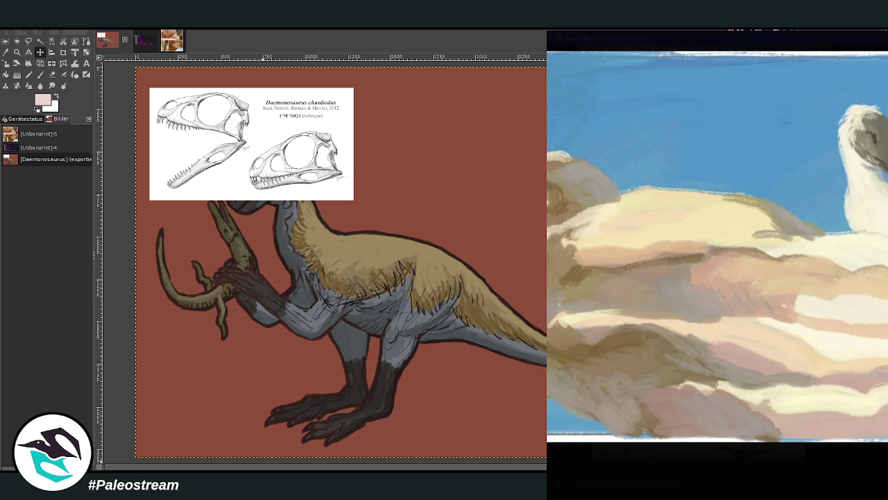
key("Escape")
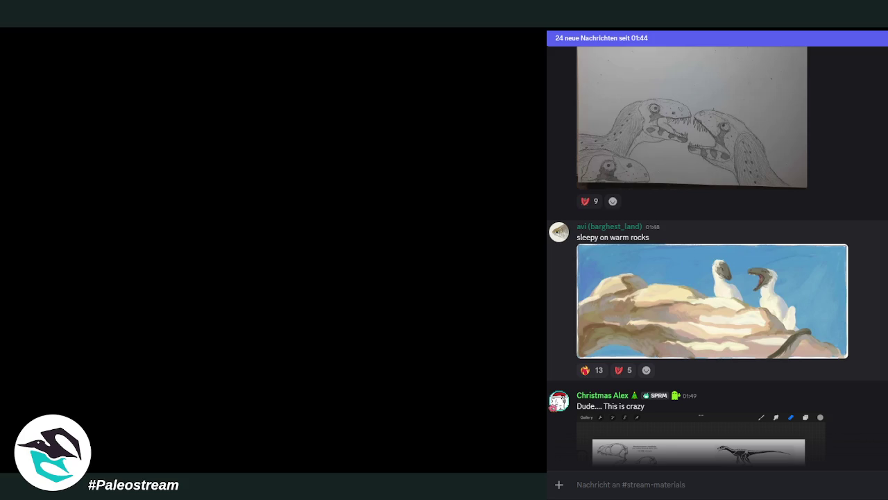
scroll(717, 253, "down", 3)
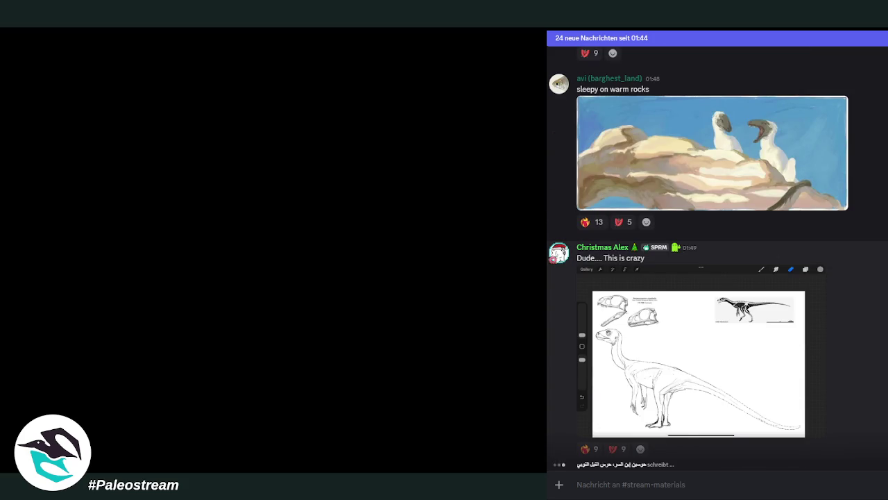
- View the full-body dinosaur sketch enlarged, then open the dark theropod-on-sand painting
left_click(746, 324)
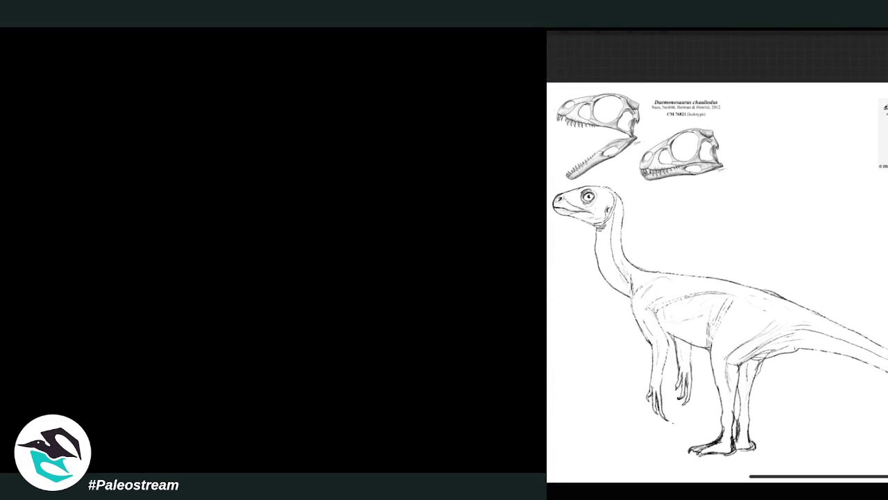
key("Escape")
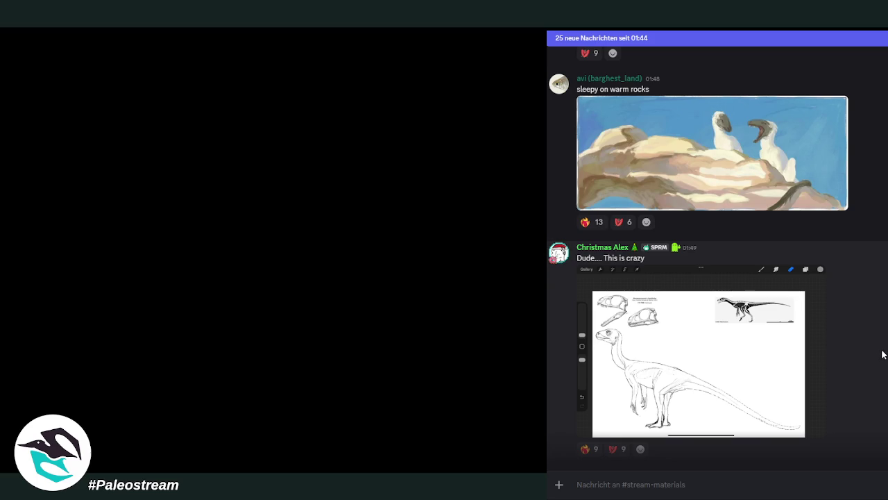
scroll(883, 354, "down", 2)
scroll(882, 354, "down", 1)
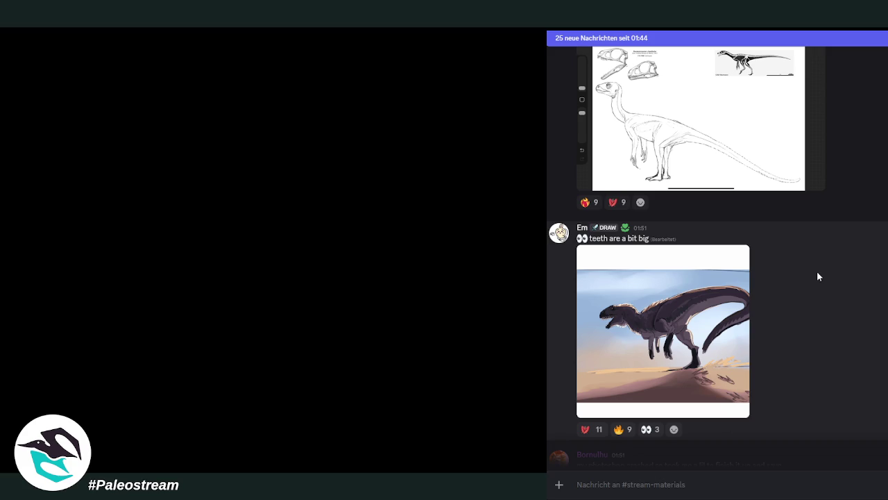
left_click(616, 324)
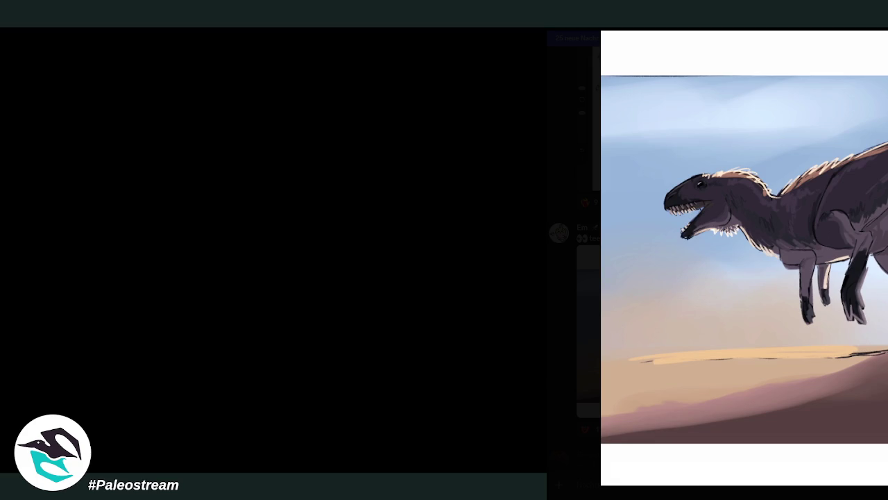
- Close the dark theropod painting, reopen it briefly, and close it again
key("Escape")
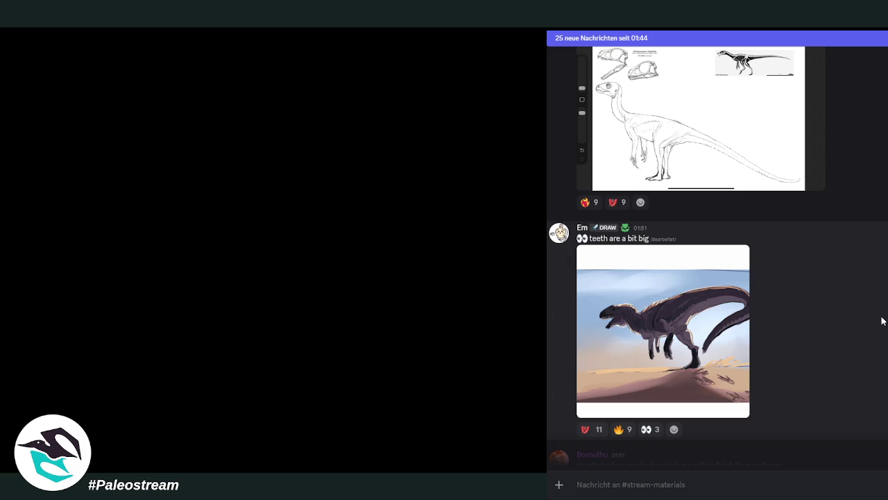
left_click(623, 331)
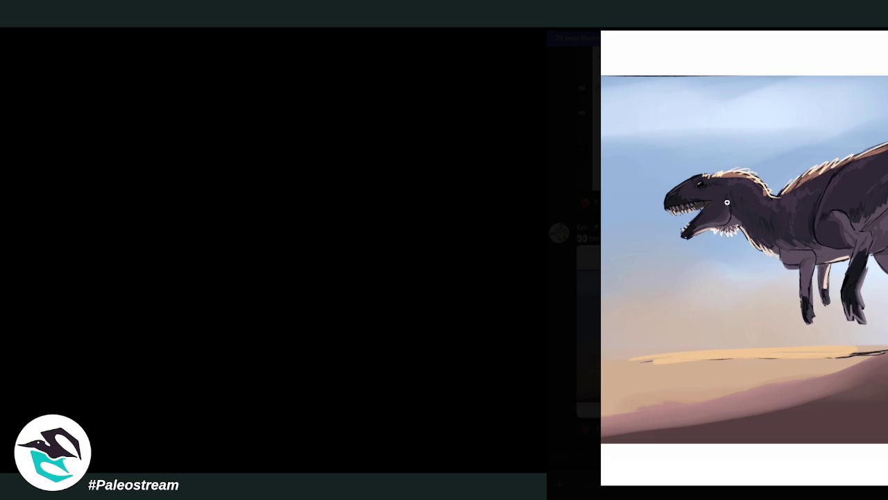
key("Escape")
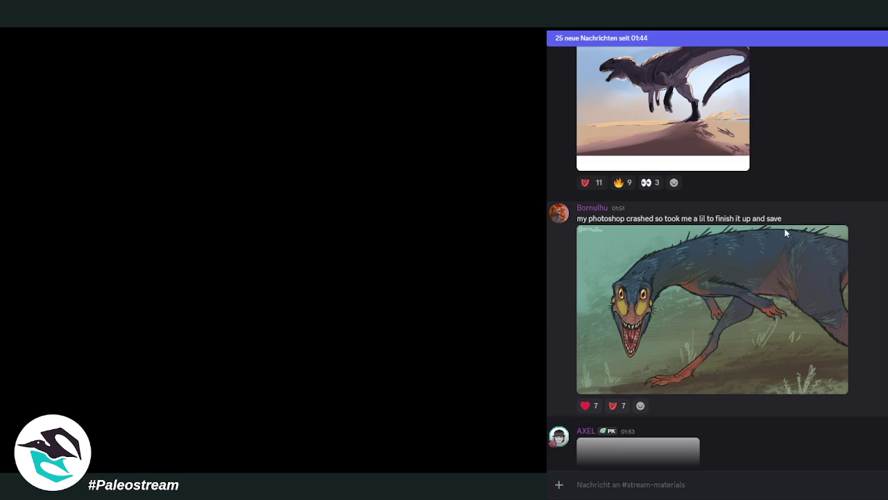
scroll(643, 345, "down", 4)
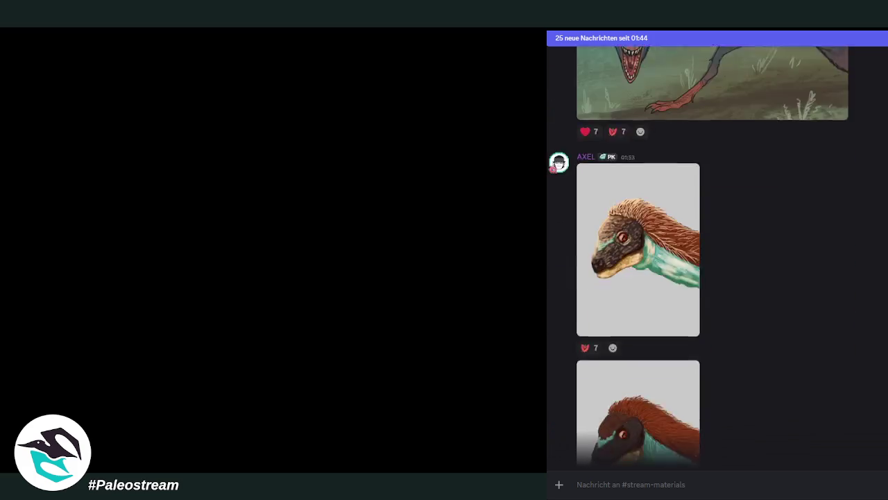
scroll(644, 345, "up", 5)
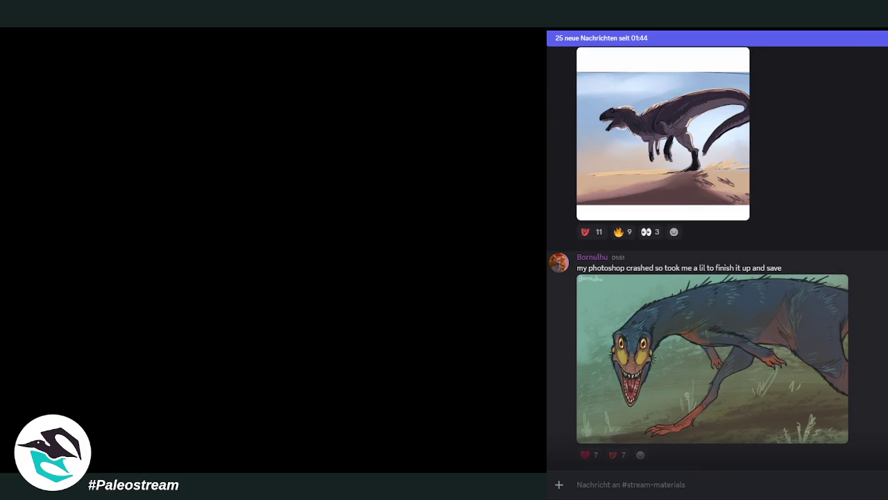
scroll(718, 256, "down", 2)
scroll(718, 256, "down", 2)
scroll(718, 256, "up", 1)
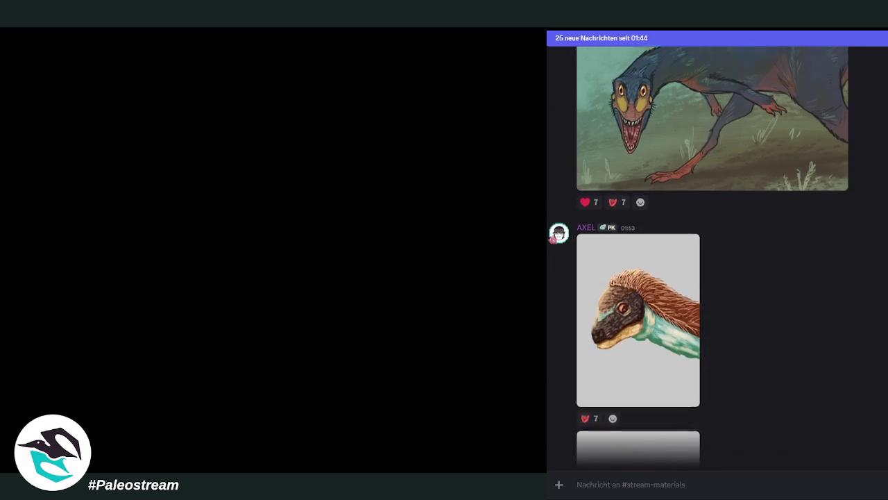
scroll(718, 256, "down", 2)
scroll(717, 255, "up", 2)
scroll(718, 256, "up", 1)
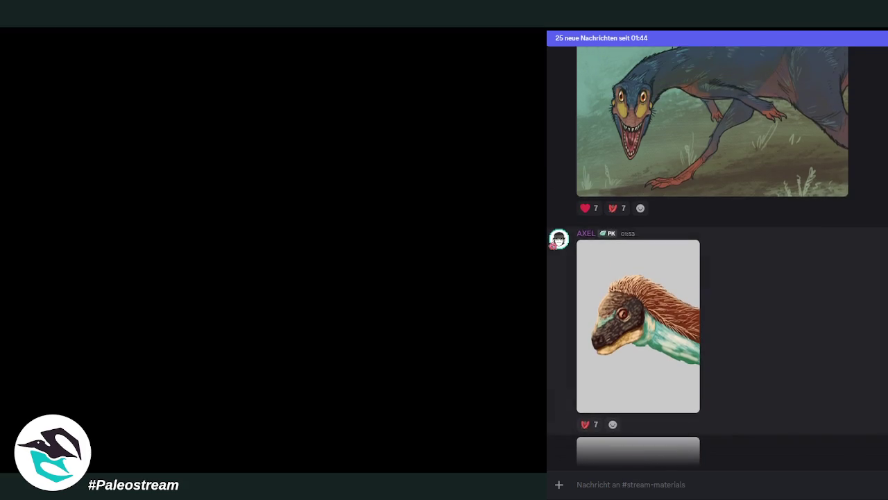
scroll(717, 256, "down", 3)
scroll(718, 255, "up", 2)
scroll(718, 255, "up", 1)
scroll(718, 256, "down", 2)
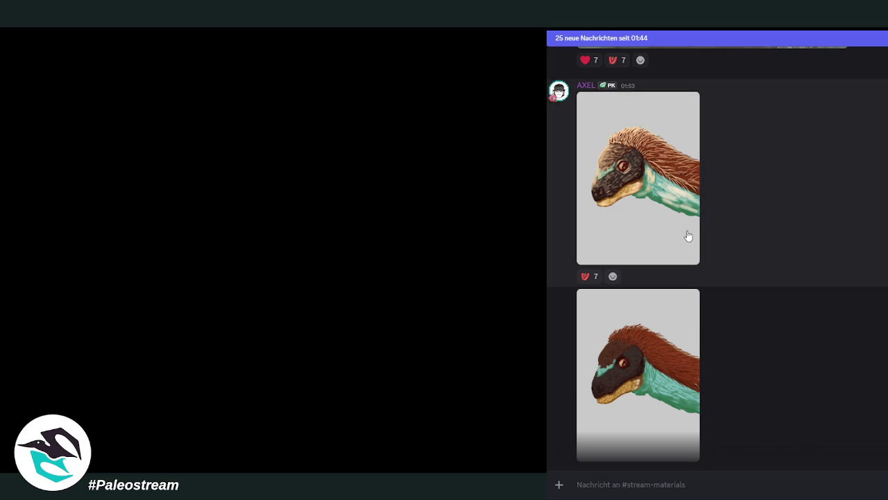
scroll(677, 315, "up", 3)
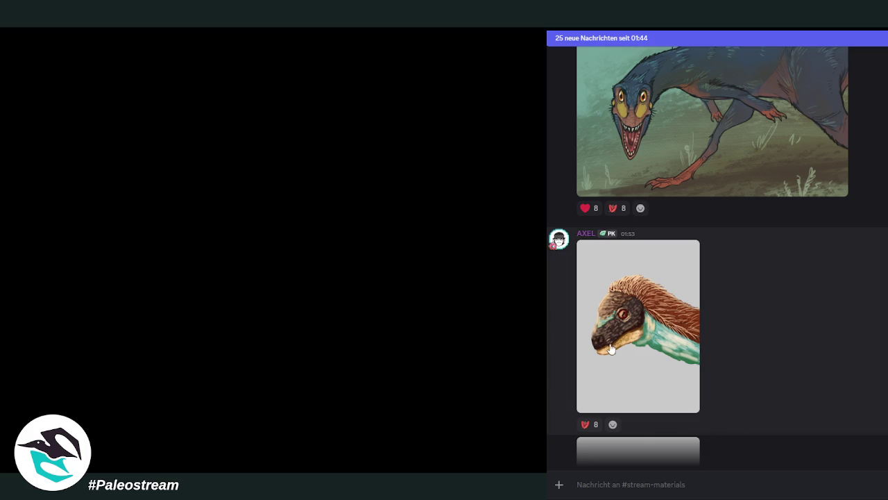
scroll(642, 327, "down", 3)
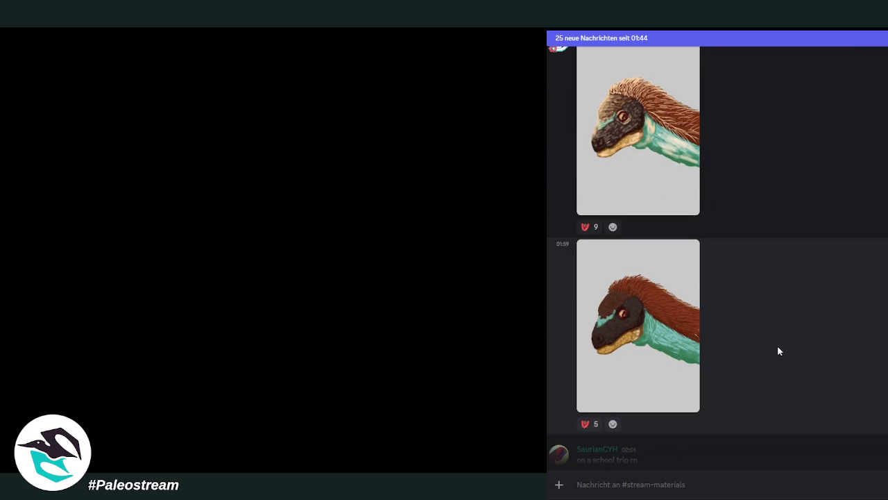
scroll(771, 346, "up", 2)
scroll(772, 346, "down", 2)
scroll(772, 350, "down", 3)
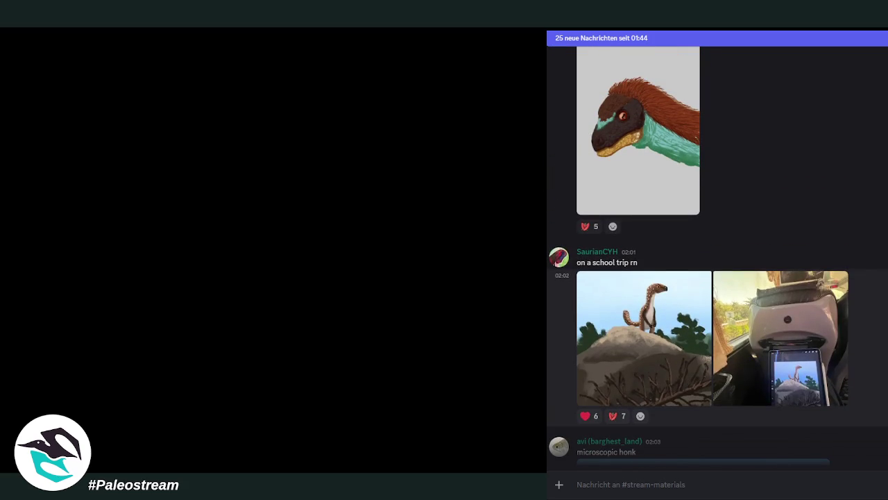
left_click(766, 379)
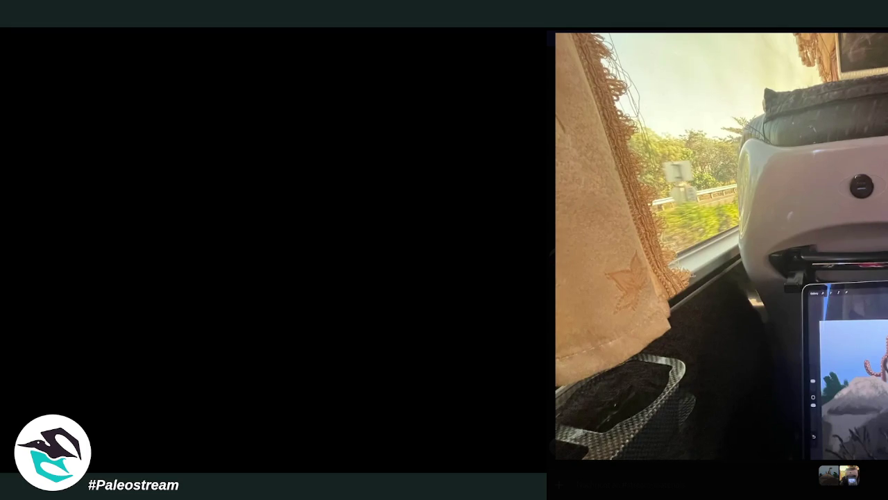
key("Escape")
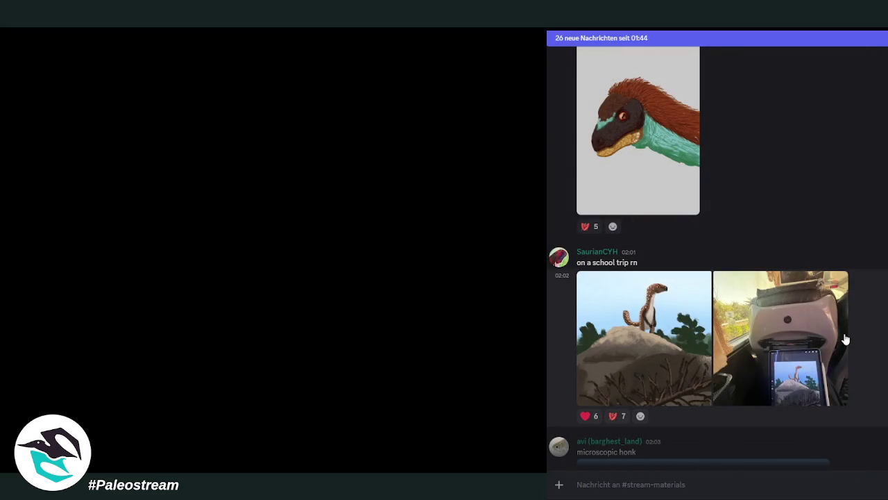
left_click(594, 339)
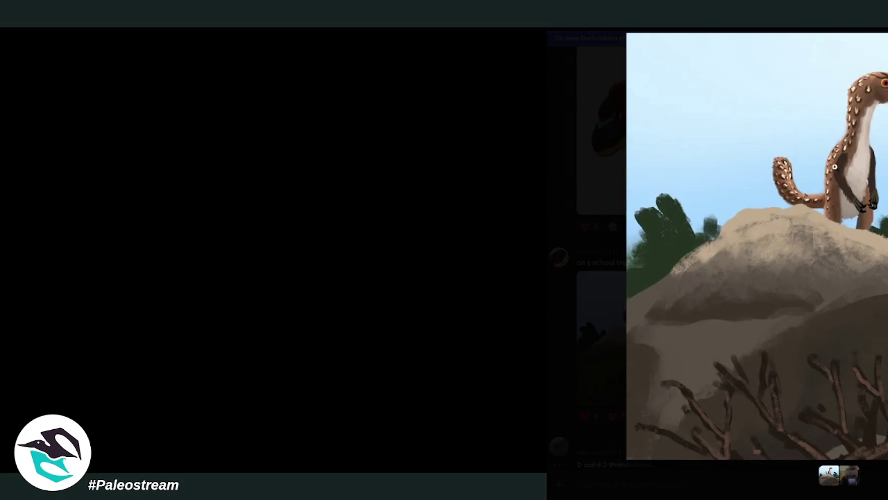
key("Escape")
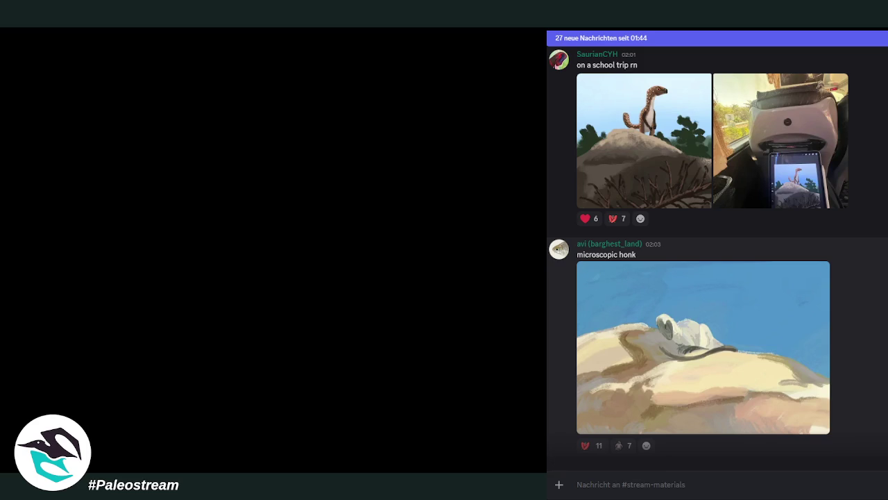
- View the Enhydriodon painting, then undo the skull paste and switch to the vote-screenshot image
scroll(717, 265, "up", 1)
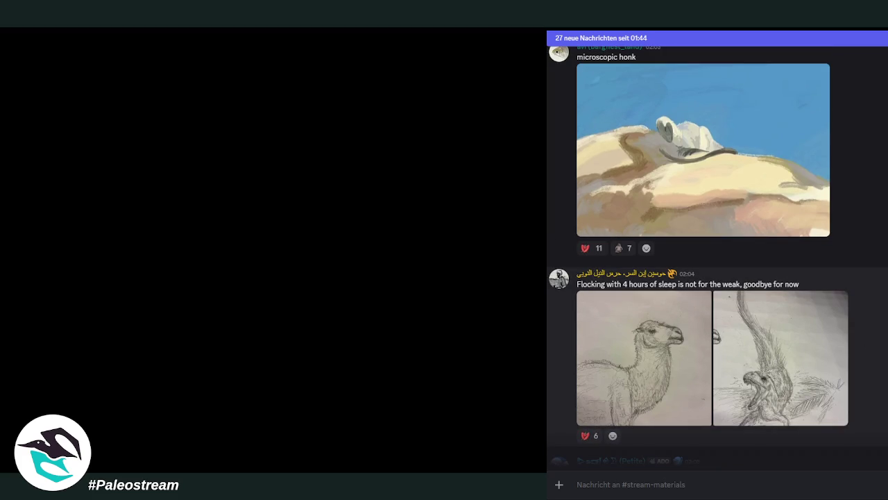
scroll(717, 263, "down", 4)
scroll(718, 264, "down", 1)
scroll(718, 264, "up", 1)
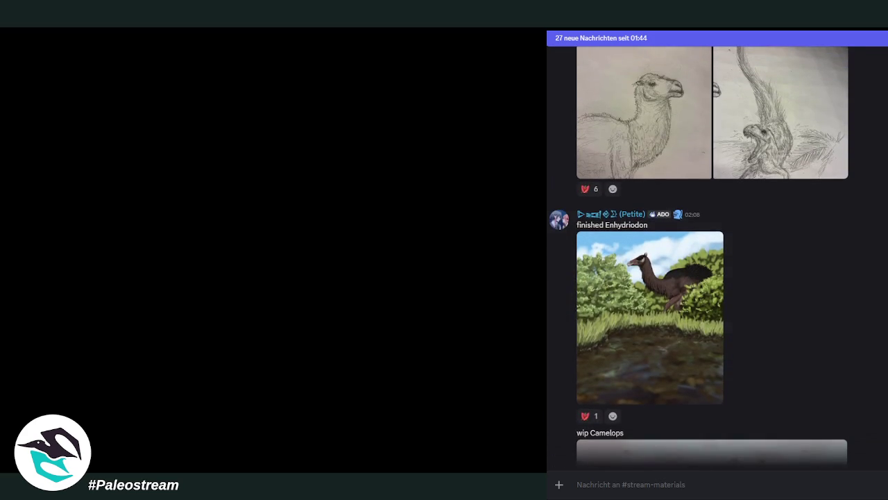
left_click(621, 304)
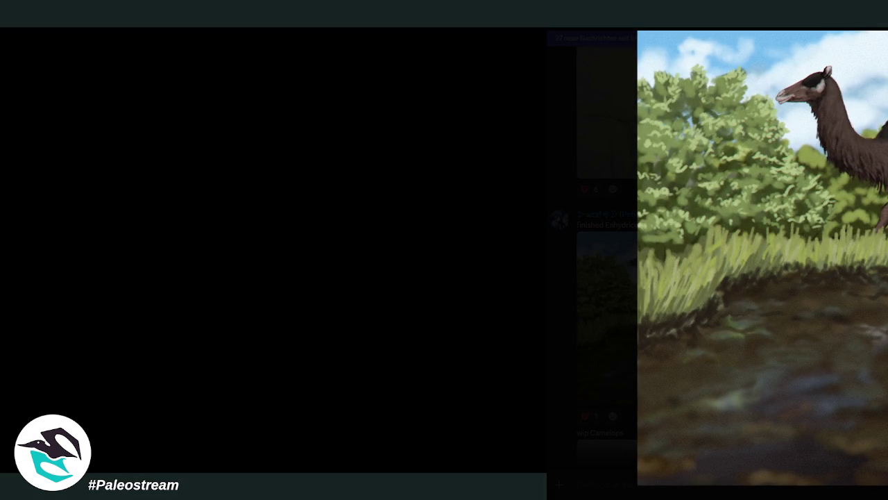
key("Escape")
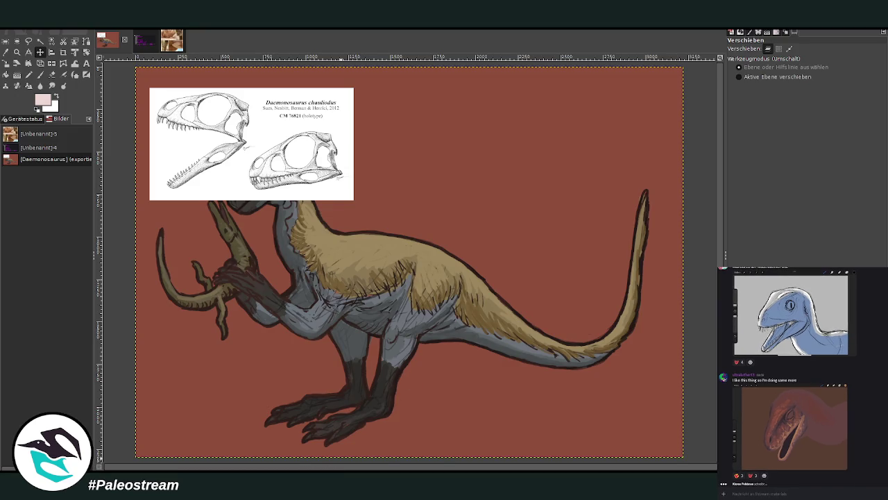
key("ctrl+z")
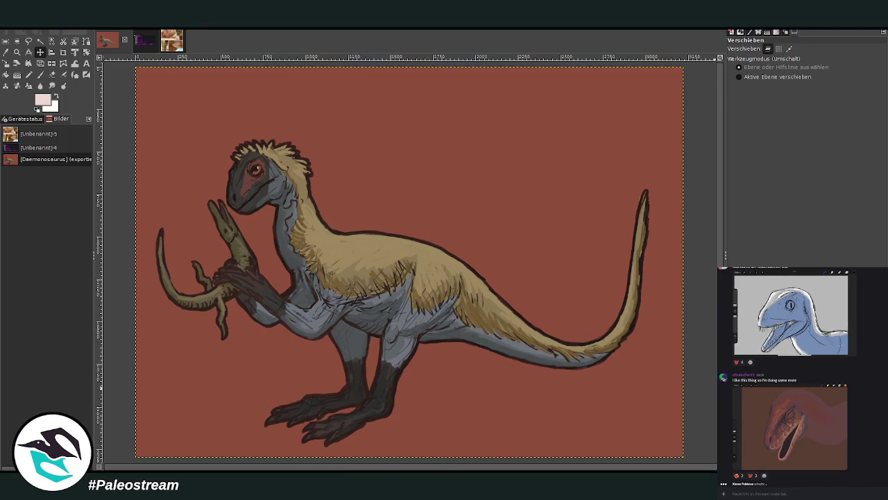
left_click(145, 46)
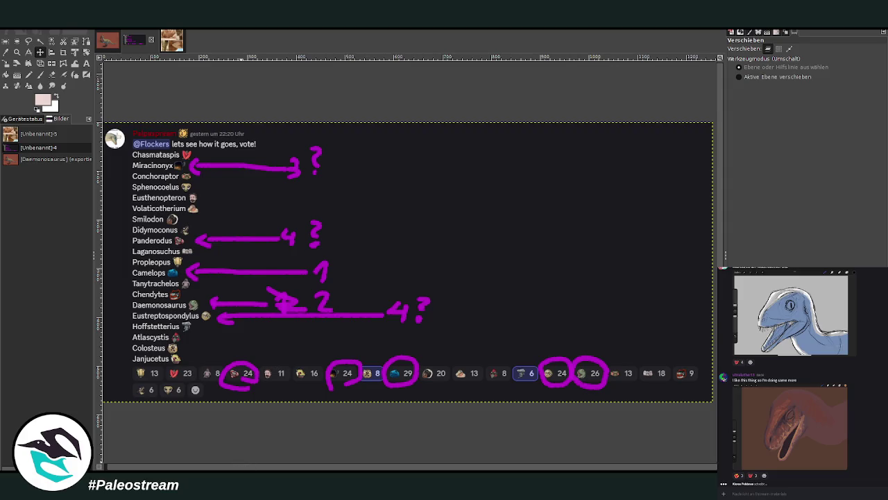
- Scroll far back up to the shared paper post and open its fossil figure enlarged
scroll(882, 449, "up", 5)
scroll(882, 449, "up", 5)
scroll(882, 447, "up", 5)
scroll(882, 445, "up", 3)
scroll(882, 444, "up", 3)
scroll(882, 445, "up", 3)
scroll(881, 445, "up", 3)
scroll(882, 445, "up", 3)
scroll(882, 444, "up", 3)
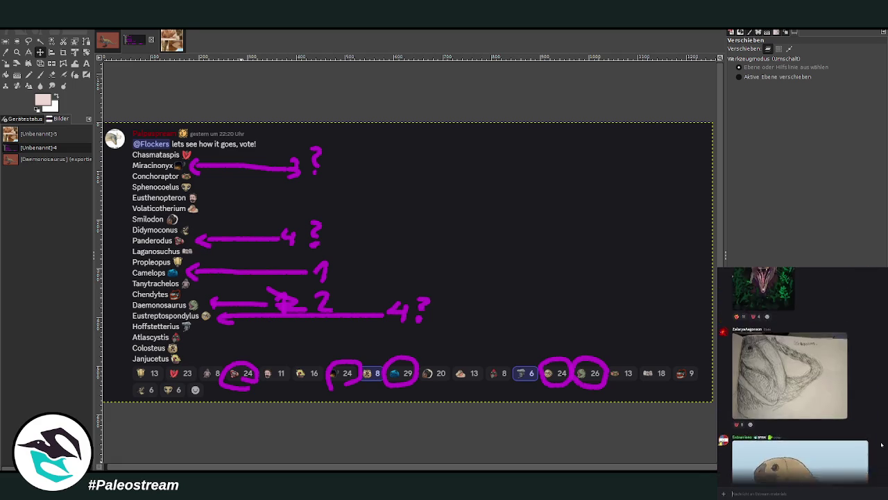
scroll(882, 444, "up", 3)
scroll(882, 445, "up", 3)
scroll(882, 445, "up", 3)
scroll(881, 444, "up", 3)
scroll(882, 444, "up", 3)
scroll(881, 444, "up", 3)
scroll(881, 444, "up", 3)
scroll(881, 444, "up", 3)
scroll(881, 443, "up", 3)
scroll(881, 444, "up", 3)
scroll(882, 443, "up", 3)
scroll(881, 444, "up", 3)
scroll(881, 443, "up", 3)
scroll(882, 443, "up", 3)
scroll(881, 443, "up", 2)
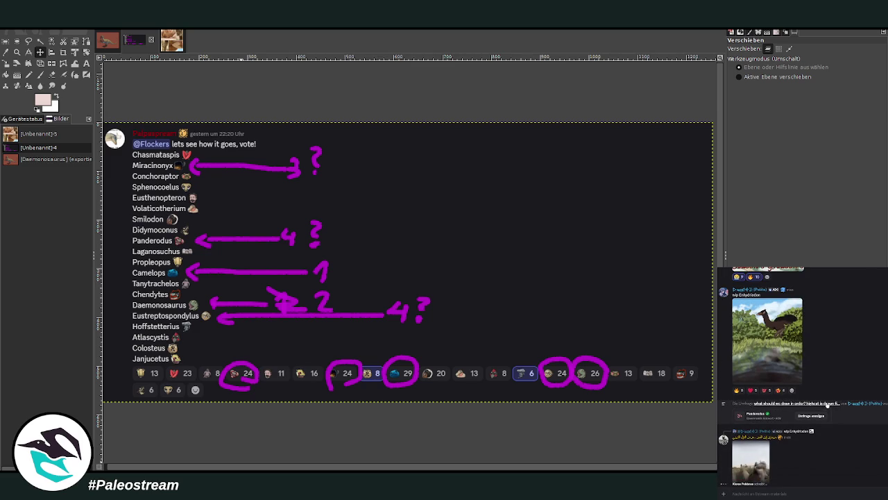
scroll(881, 432, "up", 3)
scroll(881, 432, "up", 3)
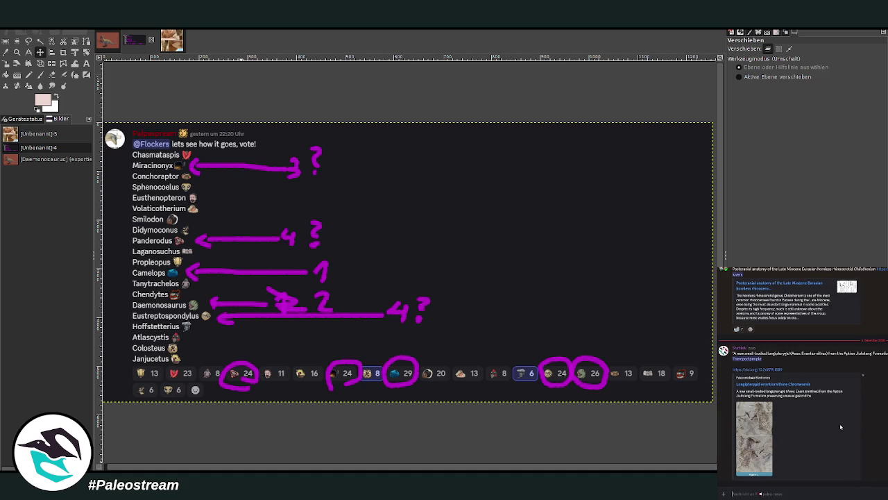
left_click(765, 425)
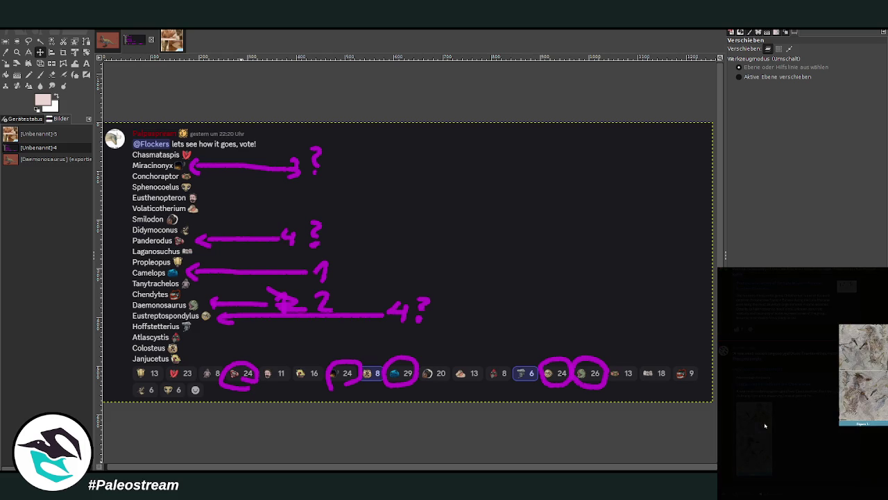
- Close the fossil figure preview and switch GIMP back to the Daemonosaurus painting
left_click(791, 431)
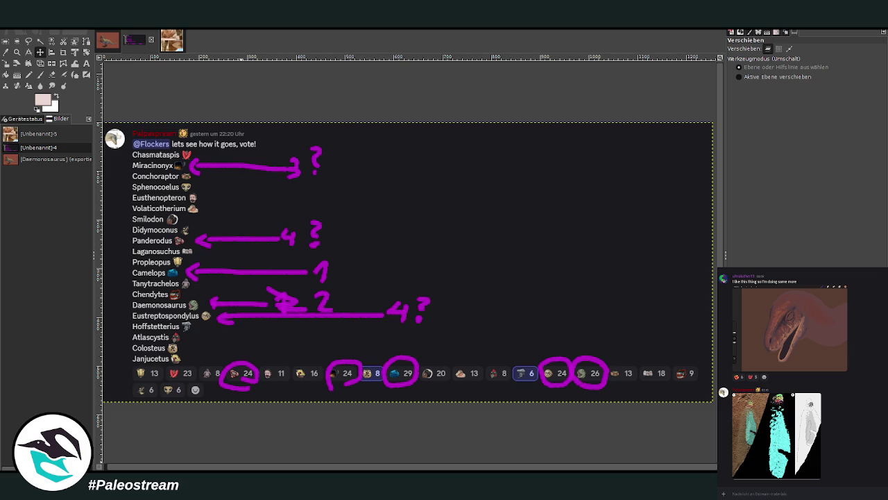
left_click(111, 43)
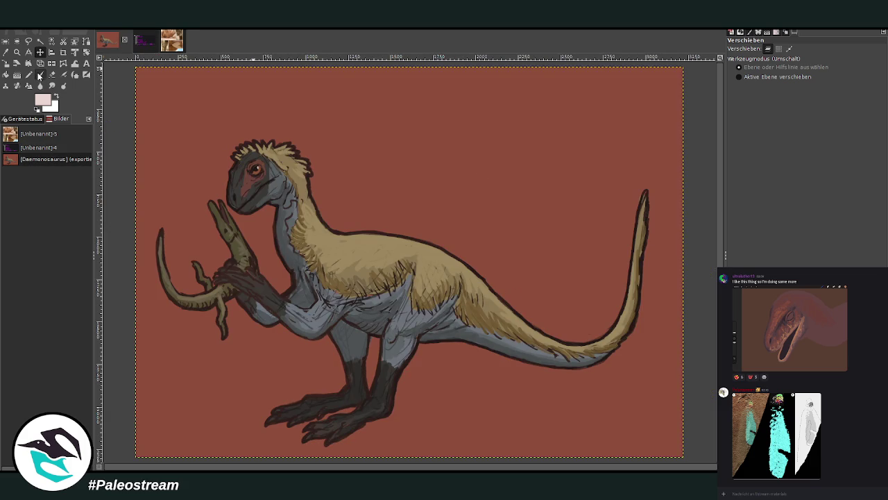
- Set up a white Paintbrush at size 896 with 100 opacity
left_click(40, 75)
key("x")
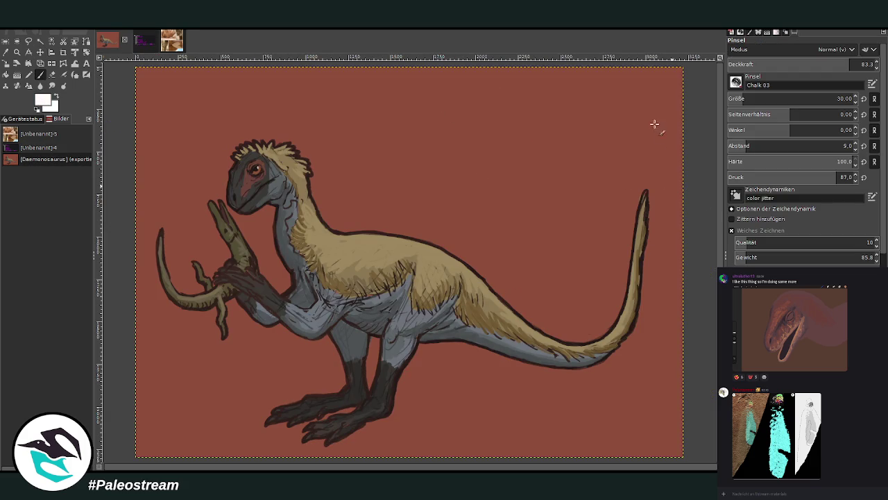
left_click_drag(770, 97, 835, 98)
left_click_drag(853, 61, 886, 64)
left_click_drag(832, 98, 854, 99)
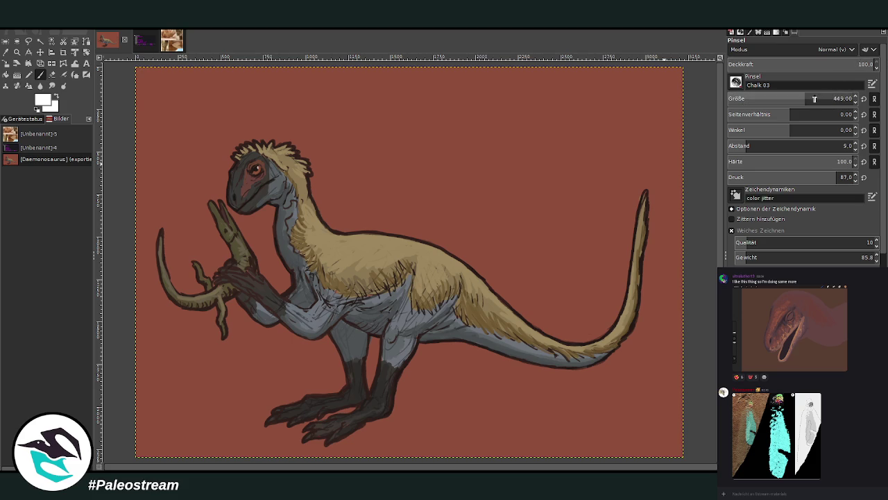
- Paint solid white over the whole dinosaur painting with brush spacing 5.0, then close the chat photo
left_click_drag(228, 89, 409, 104)
left_click(738, 146)
mouse_move(646, 89)
left_mouse_down()
mouse_move(624, 139)
mouse_move(702, 232)
mouse_move(707, 374)
mouse_move(202, 415)
mouse_move(175, 208)
mouse_move(664, 188)
mouse_move(618, 337)
mouse_move(285, 215)
mouse_move(655, 268)
mouse_move(208, 277)
left_mouse_up()
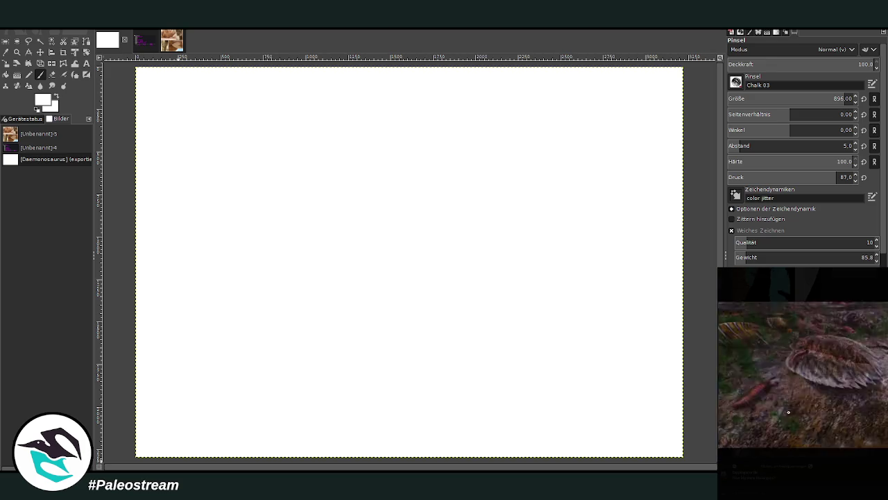
left_click(805, 467)
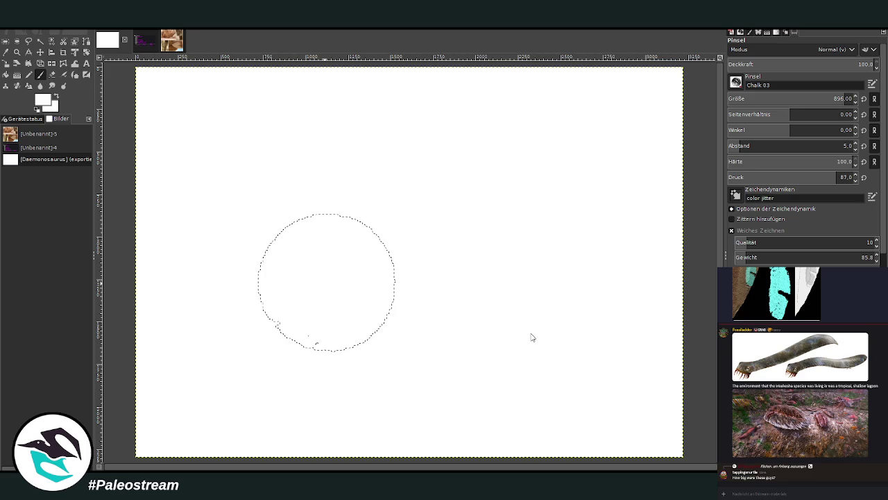
- Paste the copied fossil figure onto the blank white canvas
key("ctrl+v")
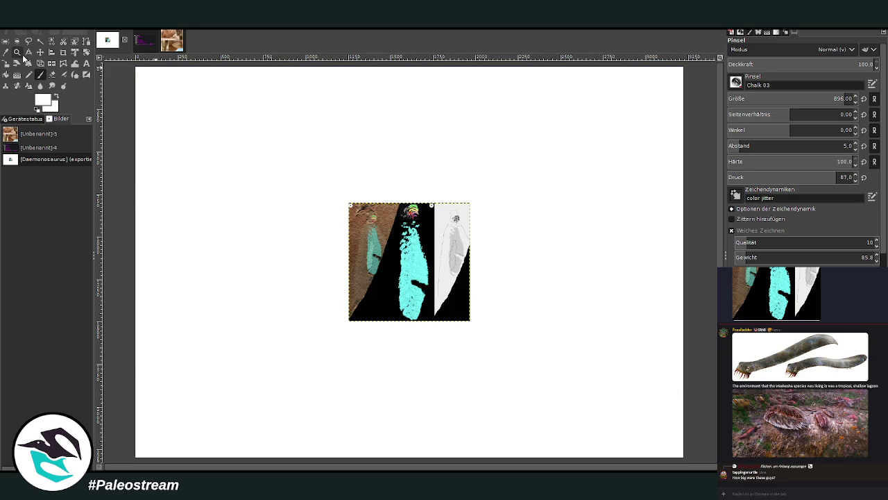
- Zoom in on the pasted fossil figure until its panels fill the window
left_click(16, 52)
left_click_drag(347, 207, 485, 334)
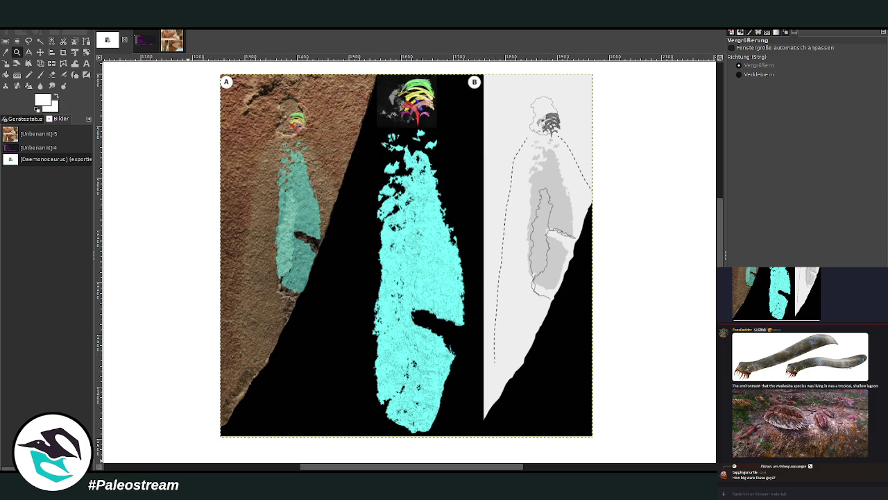
left_click(800, 488)
key("ctrl+v")
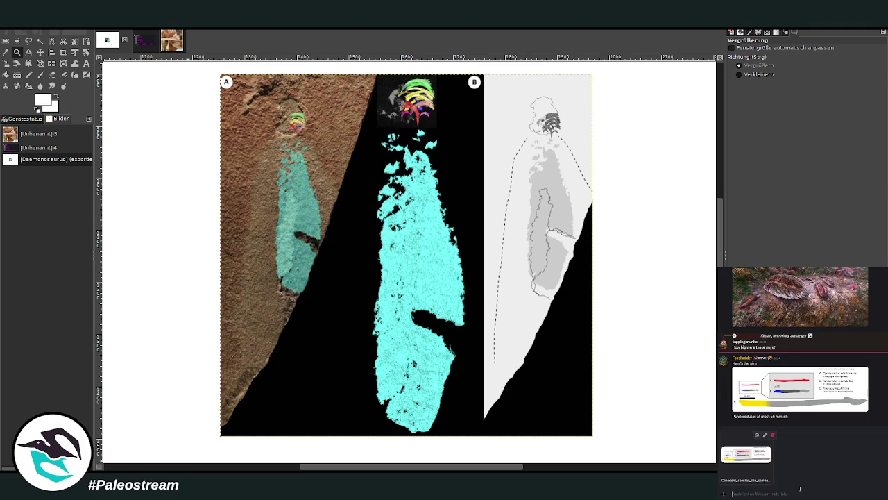
left_click(773, 435)
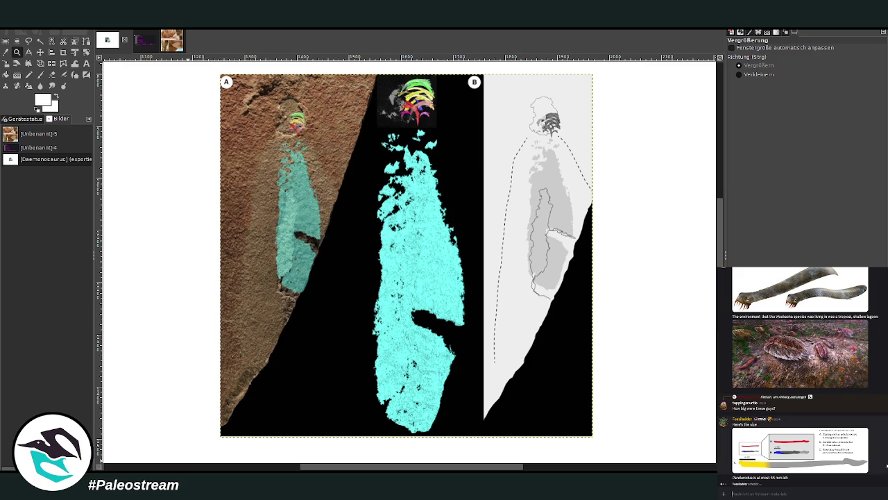
left_click(809, 431)
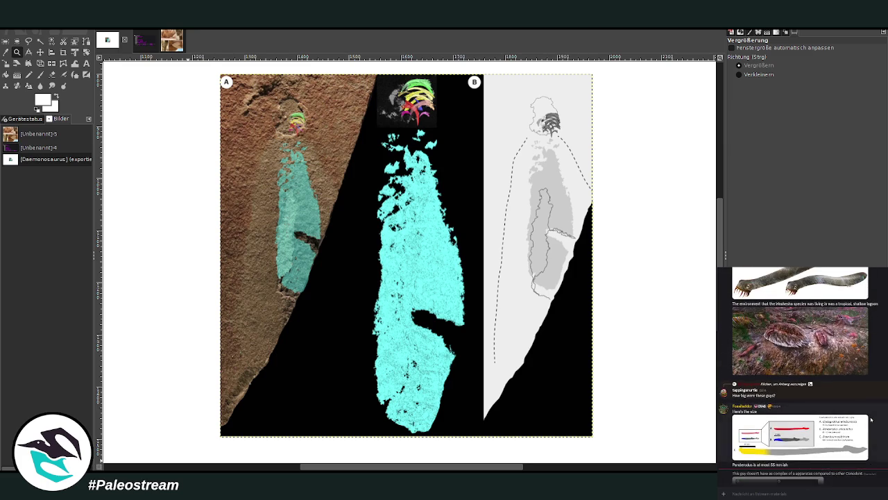
scroll(872, 420, "up", 3)
scroll(875, 421, "up", 3)
scroll(877, 421, "up", 1)
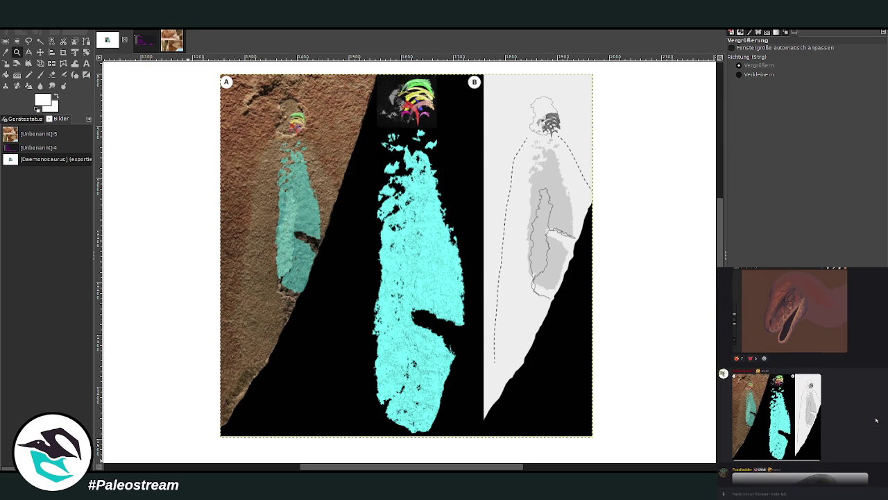
scroll(876, 419, "down", 4)
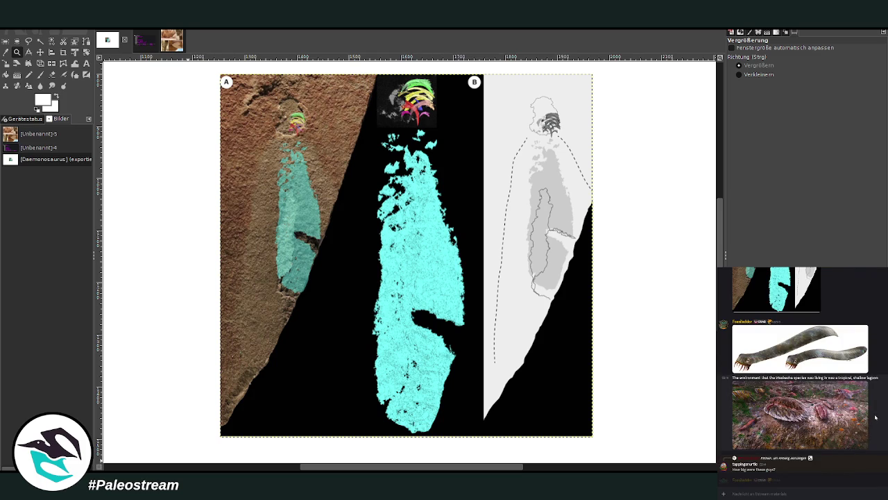
scroll(876, 418, "down", 5)
scroll(876, 418, "down", 5)
scroll(876, 418, "up", 3)
scroll(876, 419, "up", 3)
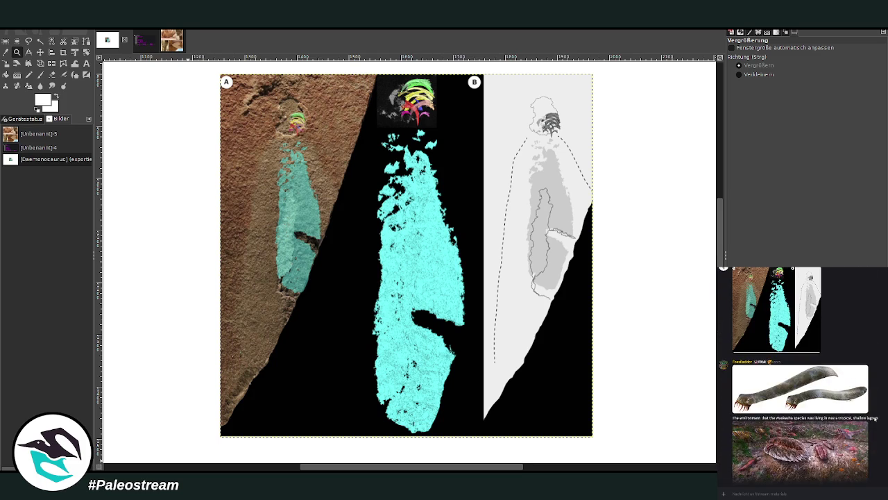
scroll(876, 419, "up", 1)
scroll(876, 419, "up", 3)
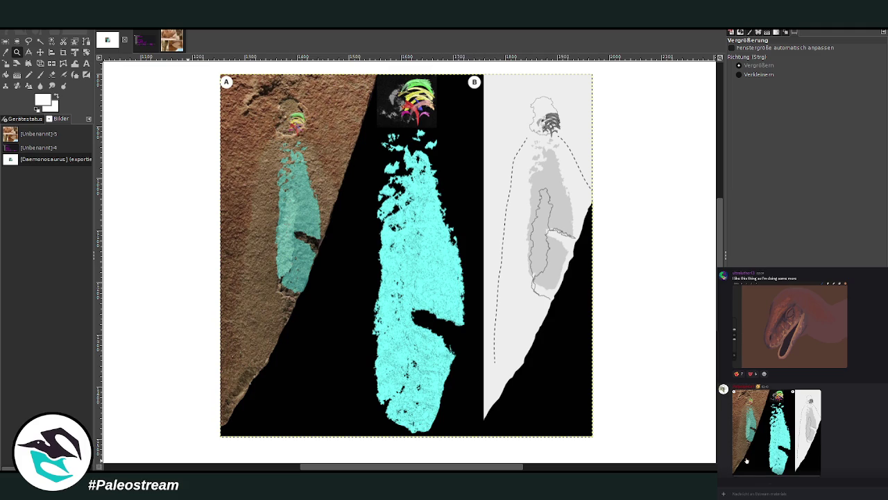
scroll(856, 434, "down", 5)
scroll(859, 433, "down", 5)
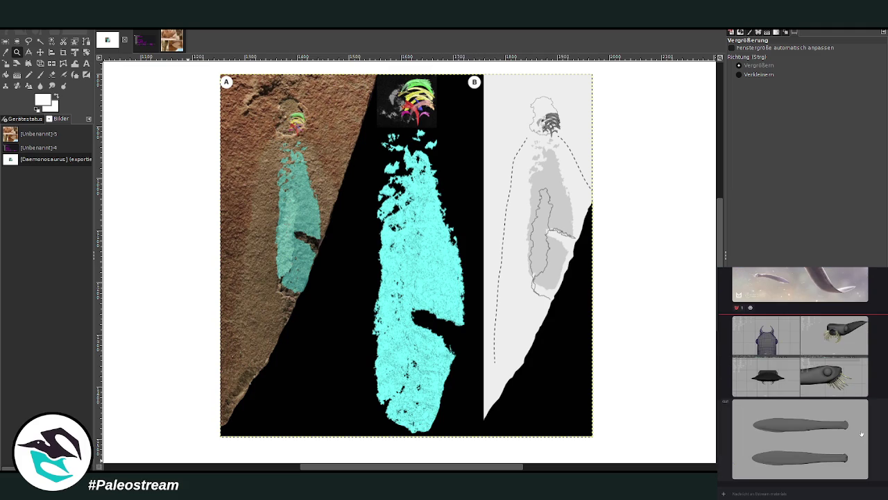
scroll(862, 433, "up", 5)
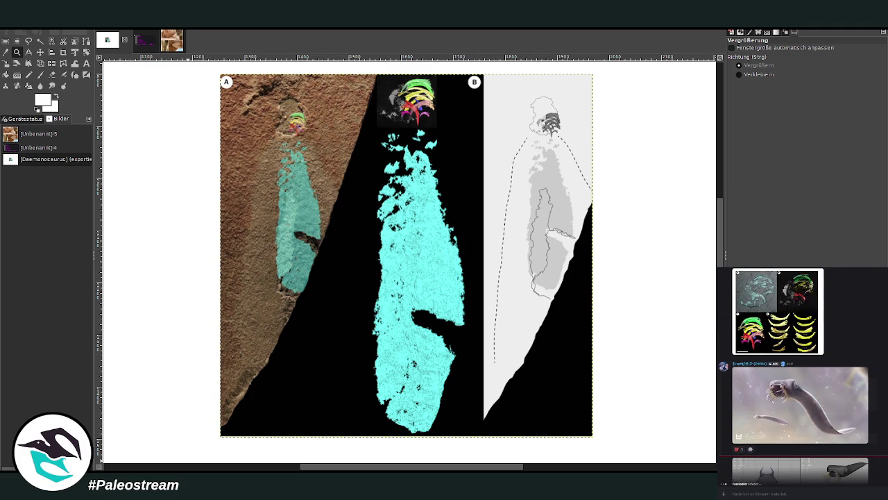
scroll(798, 375, "up", 2)
scroll(798, 374, "down", 5)
scroll(798, 374, "down", 3)
scroll(798, 375, "down", 3)
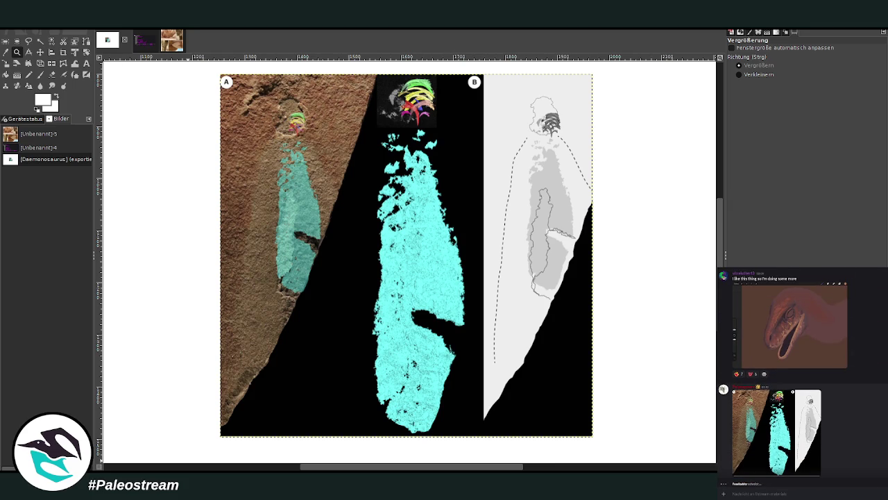
scroll(798, 374, "up", 5)
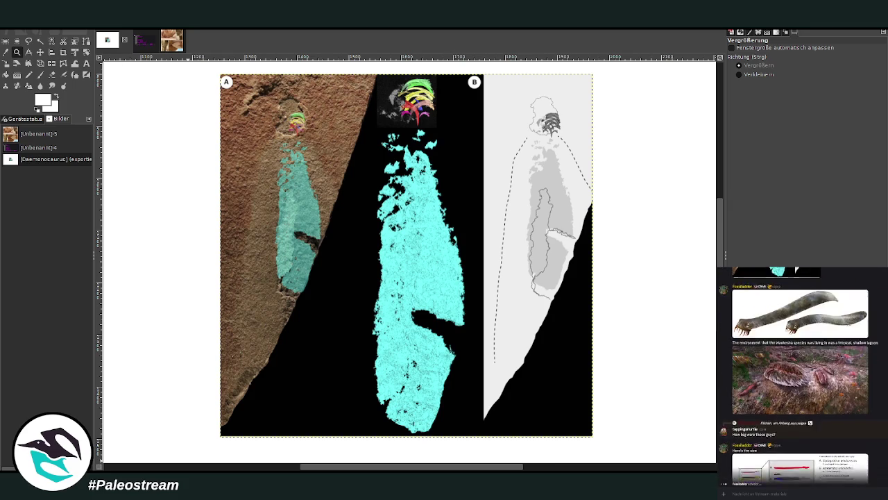
scroll(798, 374, "up", 3)
scroll(798, 375, "down", 1)
scroll(798, 374, "down", 5)
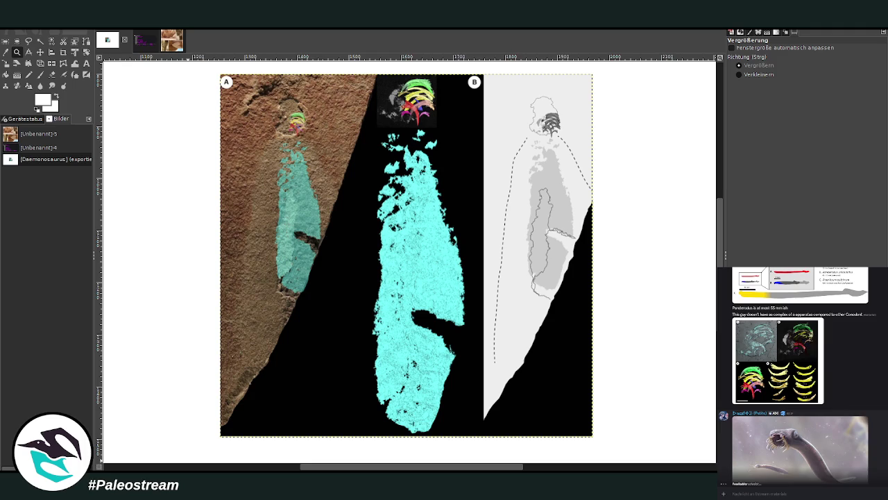
scroll(798, 374, "down", 1)
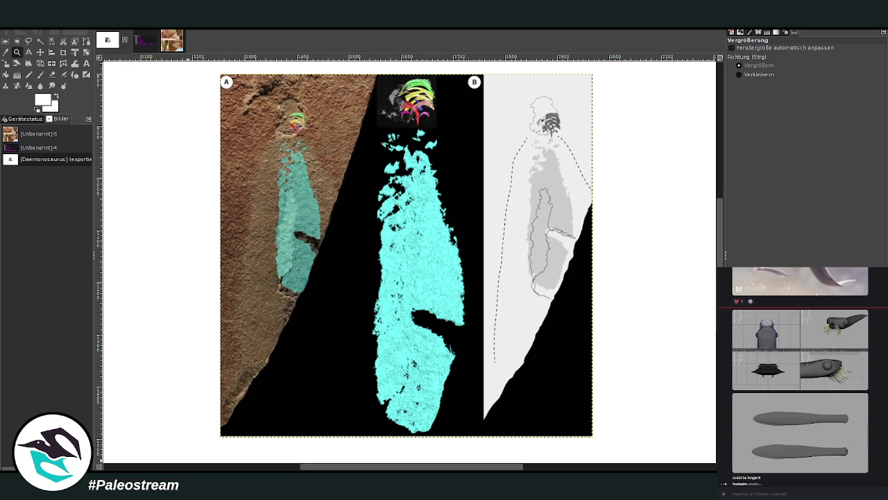
scroll(798, 374, "up", 3)
scroll(798, 375, "up", 5)
scroll(798, 375, "up", 5)
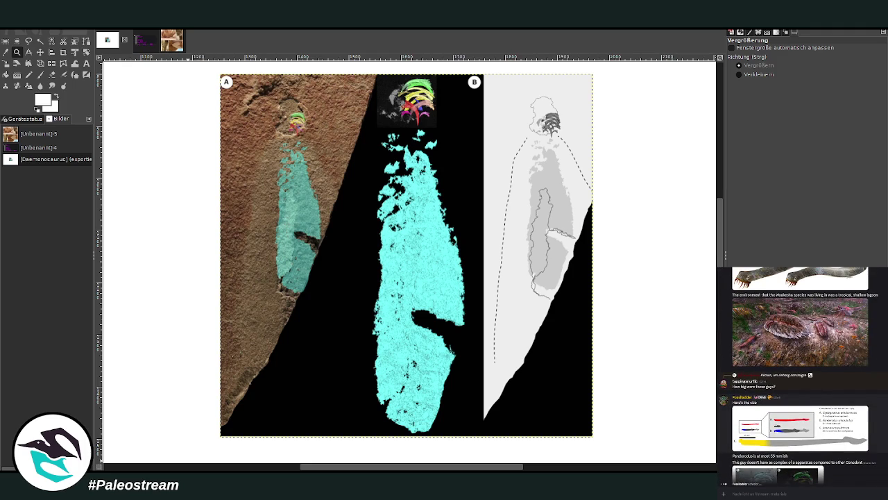
scroll(797, 412, "down", 1)
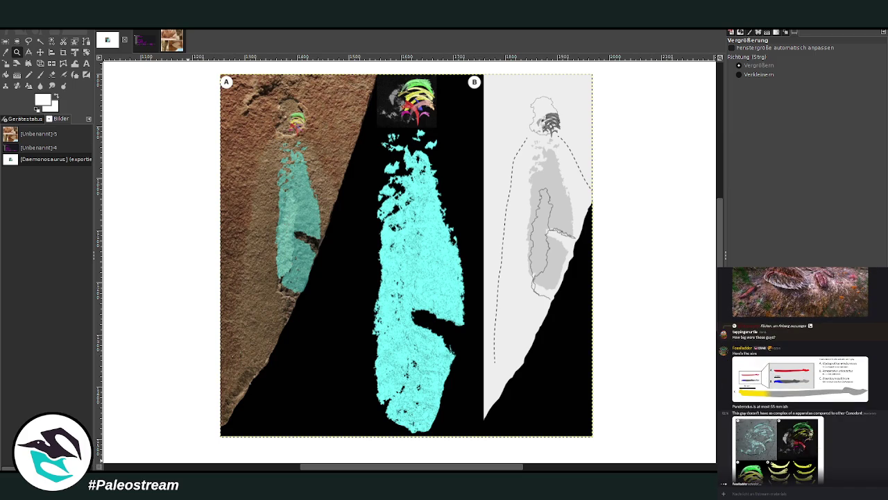
scroll(798, 375, "down", 3)
scroll(798, 374, "down", 4)
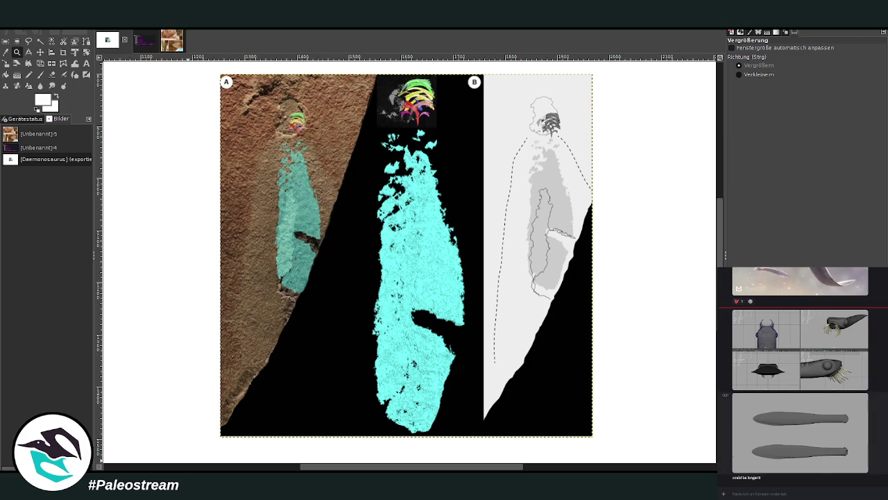
scroll(798, 375, "up", 3)
scroll(798, 375, "up", 2)
scroll(798, 375, "up", 2)
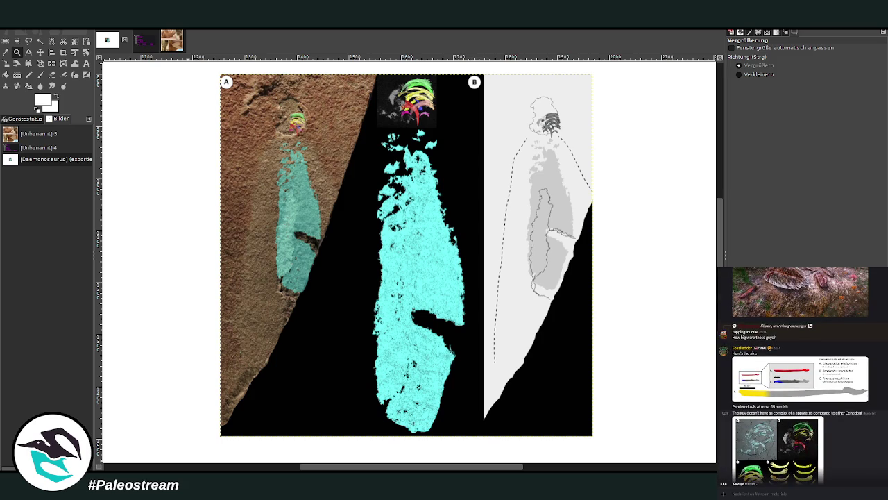
scroll(798, 375, "down", 1)
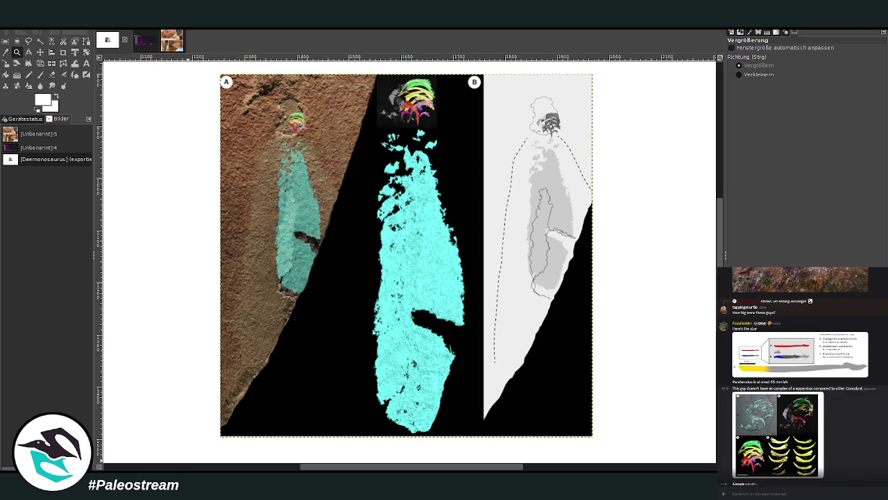
scroll(798, 375, "down", 3)
scroll(798, 374, "down", 2)
scroll(798, 375, "down", 1)
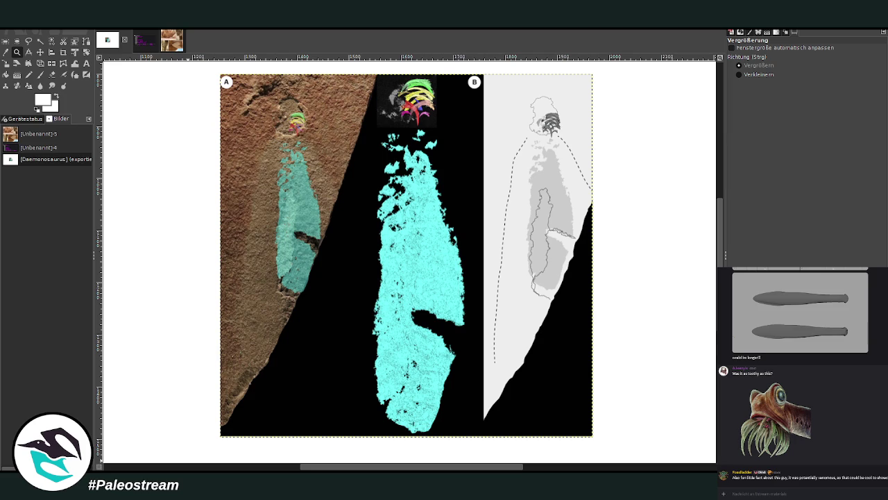
scroll(800, 375, "up", 3)
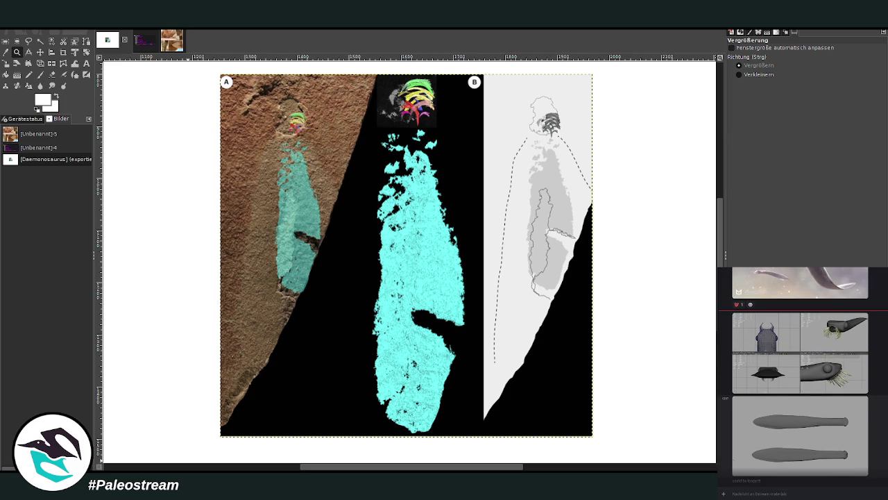
scroll(800, 374, "up", 3)
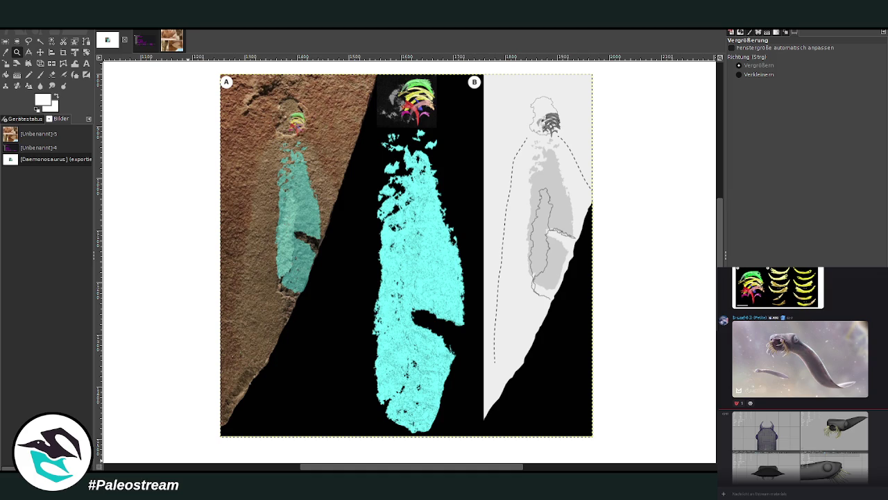
scroll(800, 375, "down", 3)
scroll(801, 374, "down", 3)
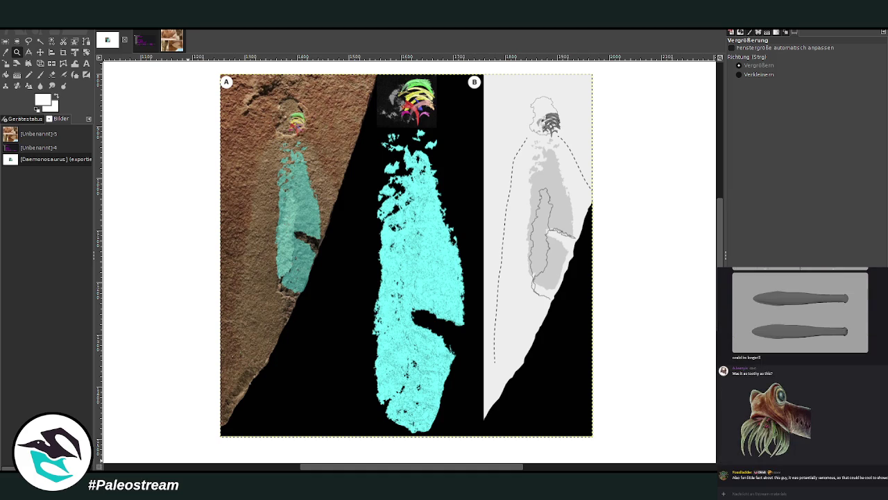
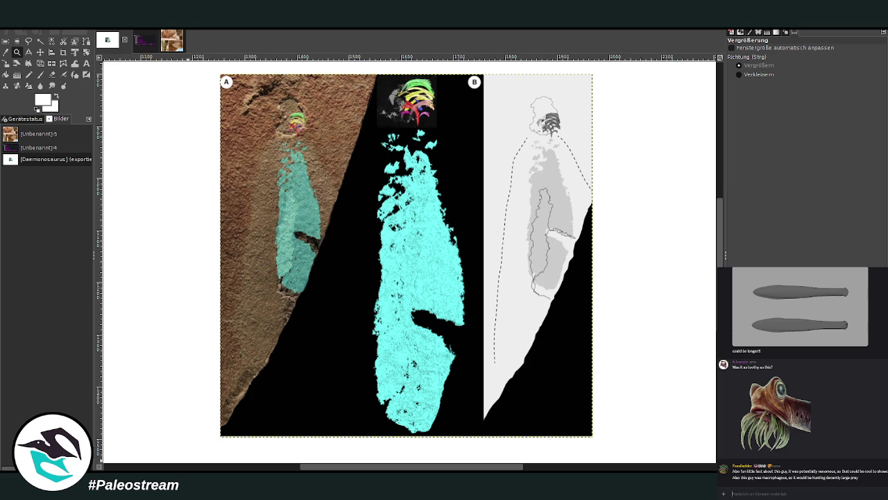
- Move the pasted fossil reference to the top-right corner of the canvas
left_click(763, 493)
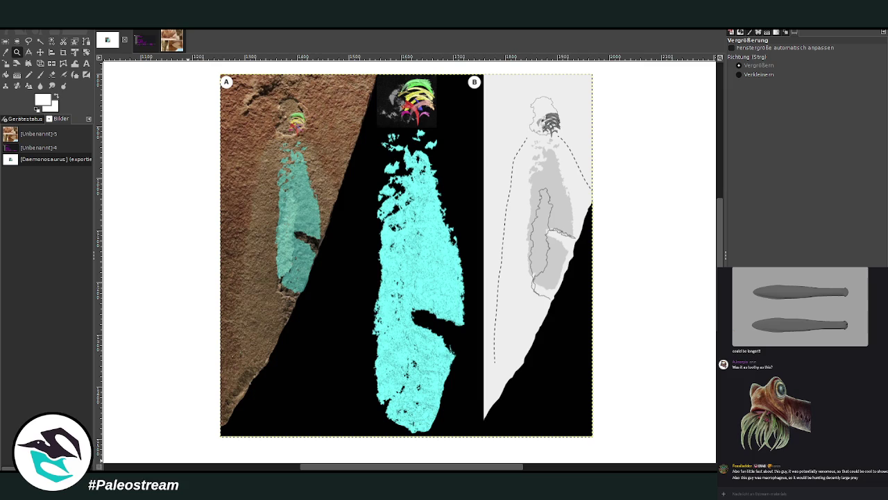
scroll(200, 451, "down", 2)
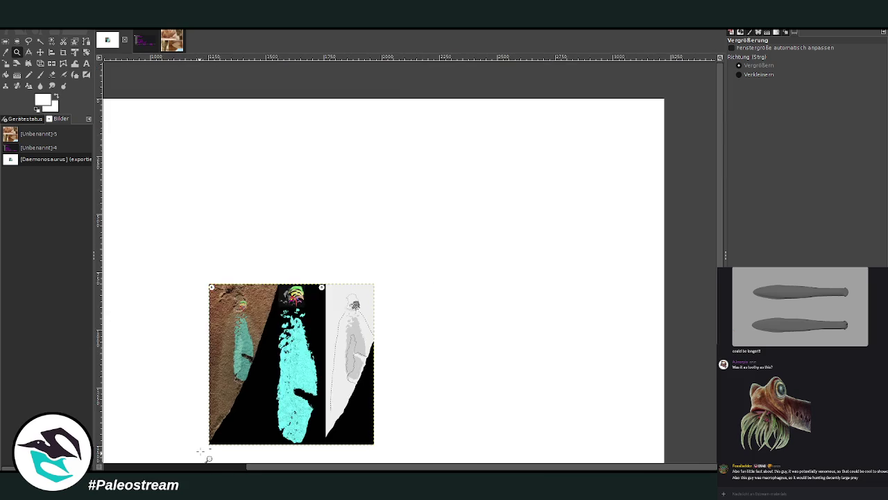
scroll(200, 451, "down", 1)
left_click(40, 51)
mouse_move(398, 224)
left_mouse_down()
mouse_move(588, 120)
mouse_move(587, 109)
left_mouse_up()
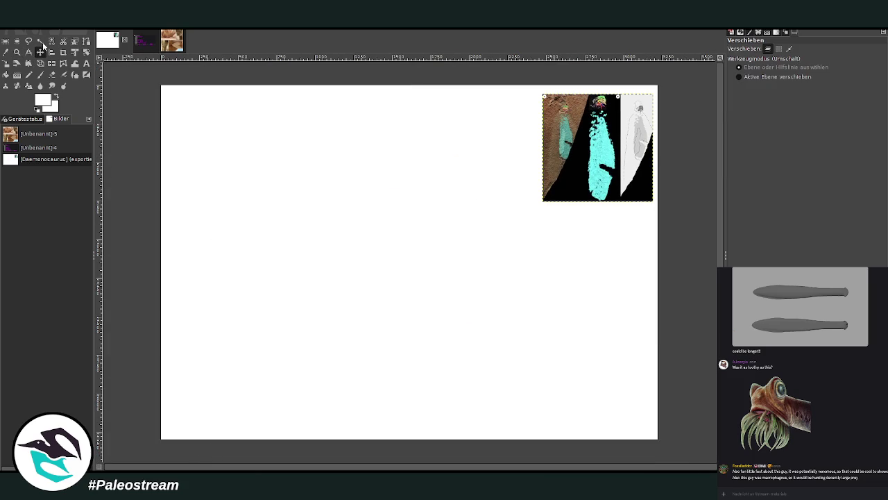
- Zoom so the canvas fills the window and anchor the fossil reference in place
left_click(17, 51)
left_click_drag(154, 79, 668, 450)
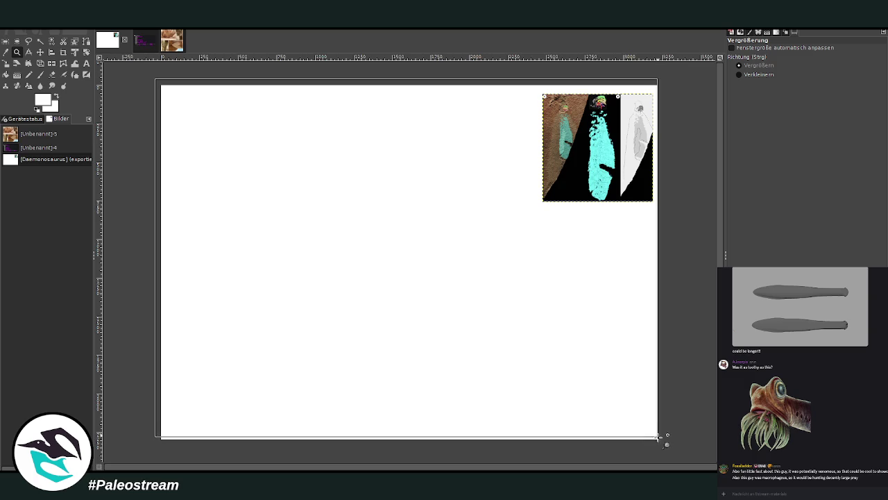
key("ctrl+h")
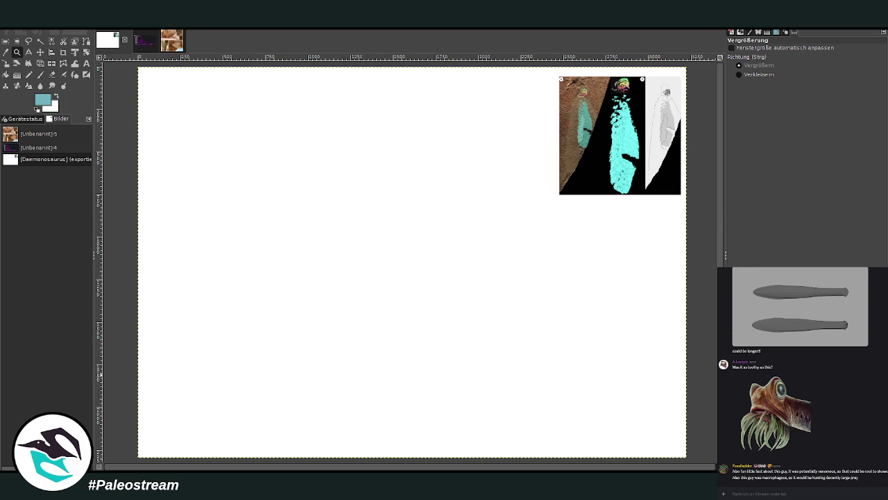
left_click(18, 75)
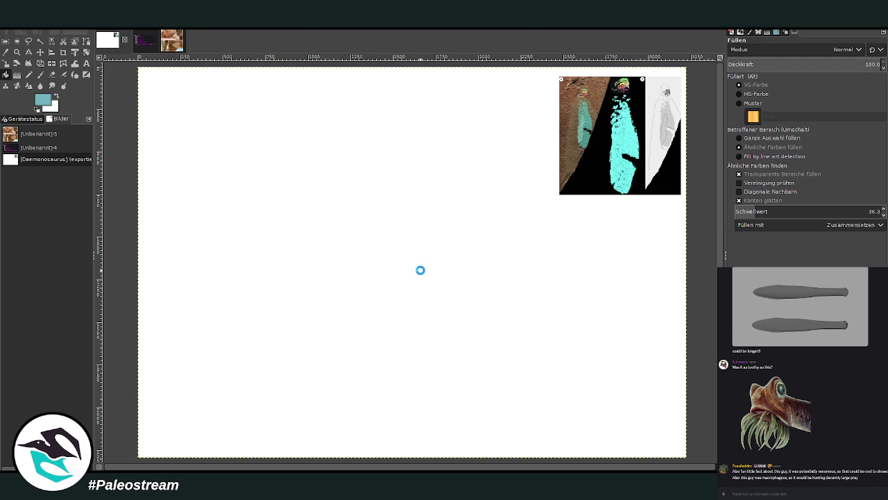
- Fill the canvas with teal and draw a bi-linear gradient at a slight diagonal
left_click(424, 275)
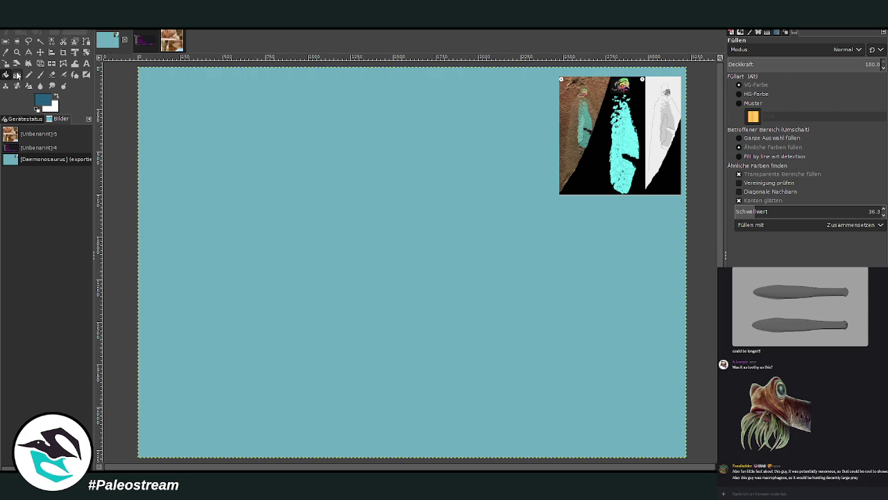
key("g")
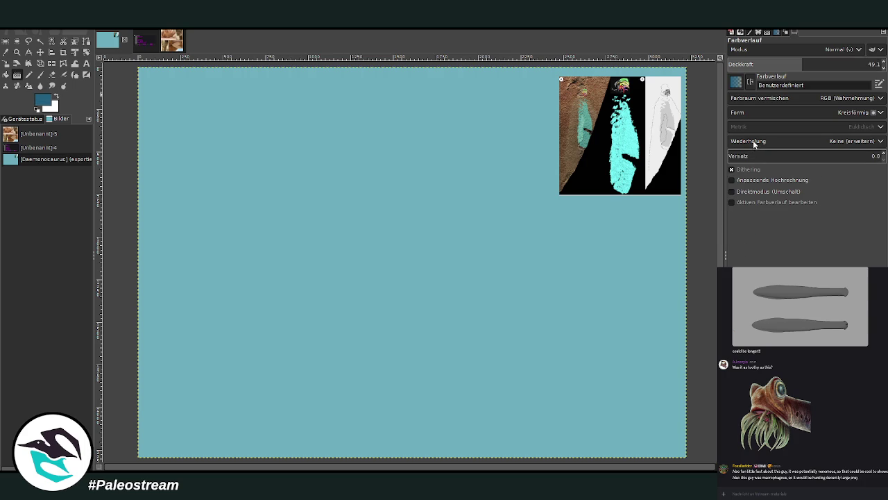
scroll(798, 112, "up", 1)
left_click(786, 65)
mouse_move(395, 209)
left_mouse_down()
mouse_move(397, 110)
mouse_move(389, 108)
left_mouse_up()
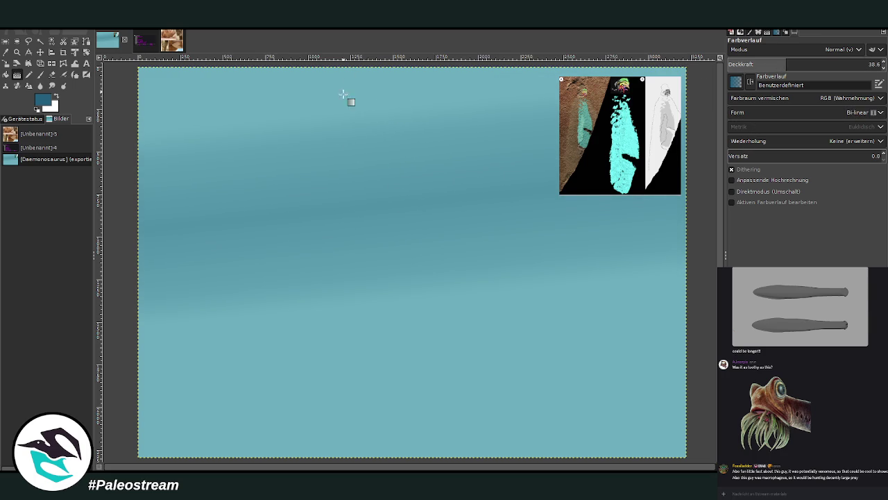
left_click_drag(389, 197, 375, 133)
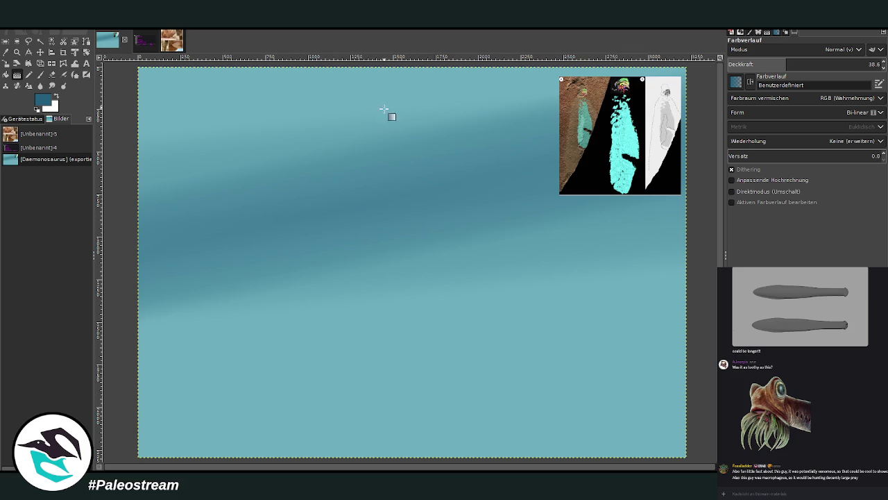
left_click_drag(391, 208, 370, 125)
- Redraw the diagonal band at 20.2% opacity, shift it lower and commit it
left_click(760, 63)
left_click_drag(381, 210, 368, 136)
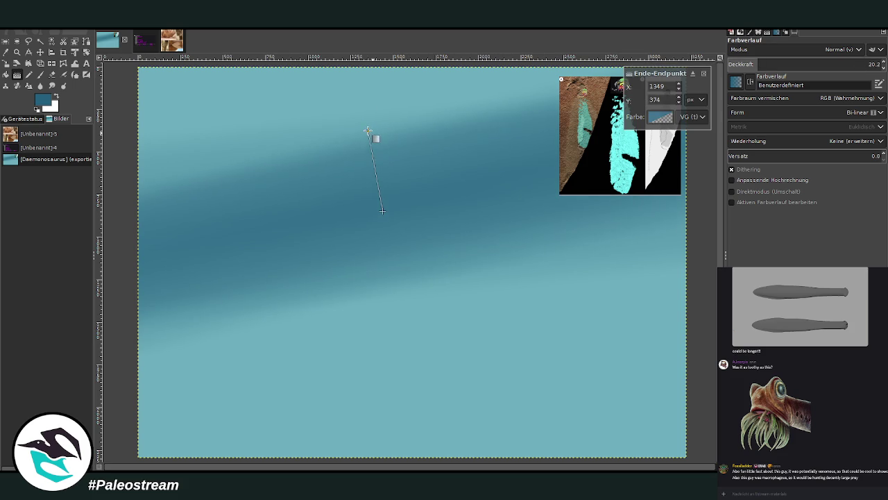
left_click_drag(382, 210, 390, 207)
left_click_drag(367, 136, 376, 139)
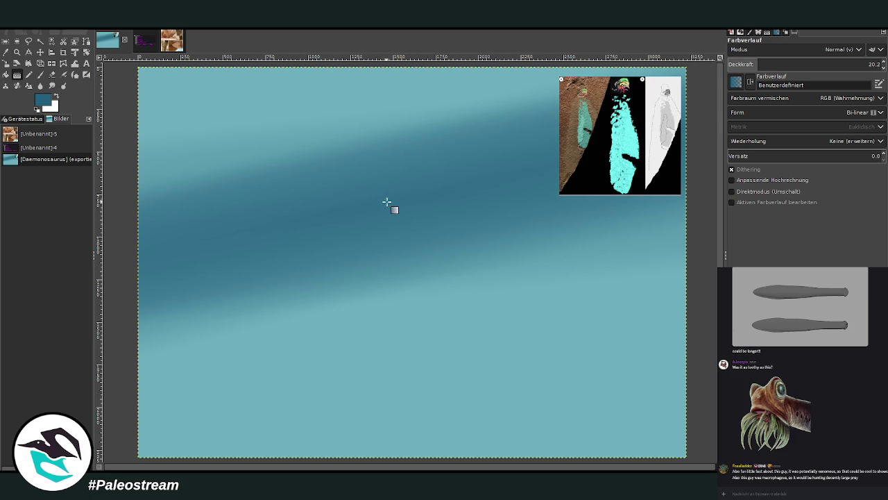
key("Return")
left_click(40, 74)
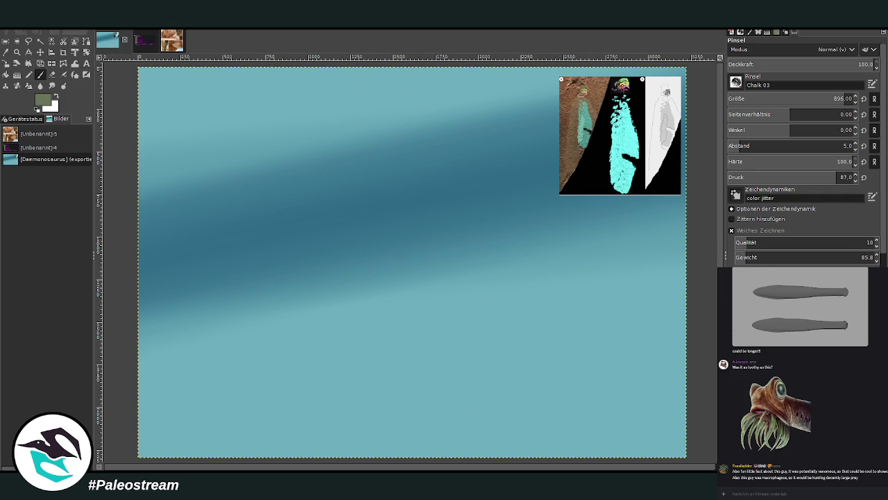
- Set the brush to size 1229 at 17 opacity and paint faint strokes along the bottom
left_click_drag(795, 95, 830, 95)
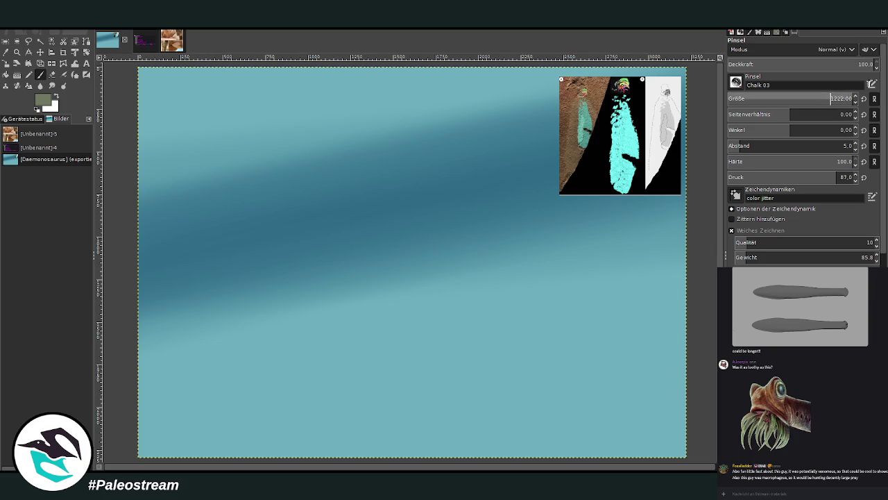
left_click_drag(769, 66, 752, 66)
left_click_drag(694, 442, 407, 458)
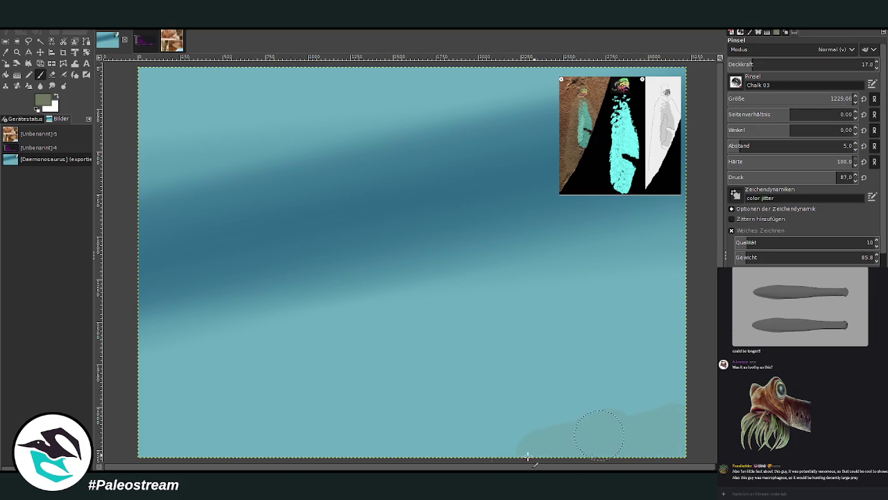
left_click_drag(657, 401, 531, 451)
left_click_drag(708, 430, 308, 448)
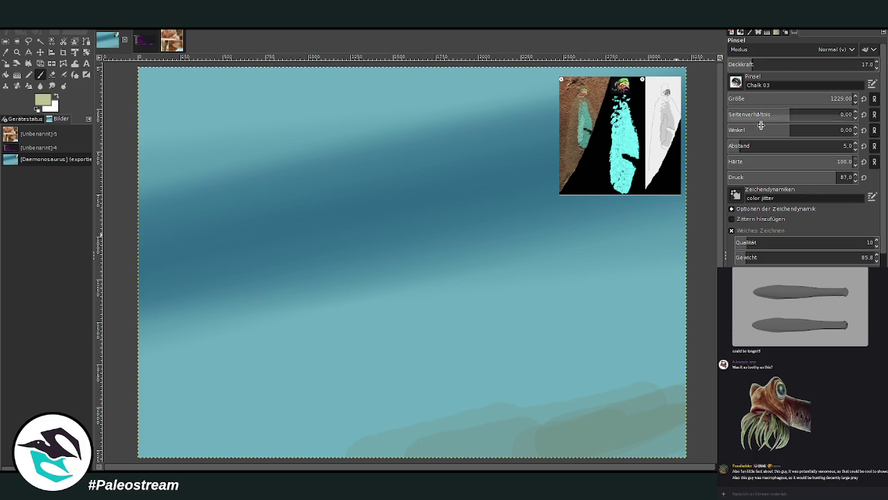
- Add sandy strokes over the lower right, widening the band leftward and upward
left_click_drag(667, 430, 548, 448)
left_click_drag(669, 399, 515, 428)
left_click_drag(322, 459, 383, 437)
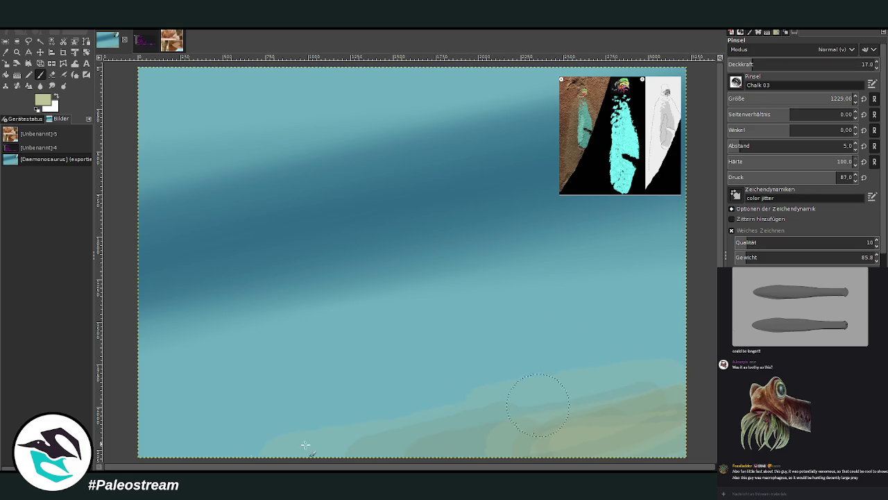
mouse_move(666, 373)
left_mouse_down()
mouse_move(511, 440)
mouse_move(585, 380)
mouse_move(496, 406)
mouse_move(535, 377)
mouse_move(428, 410)
mouse_move(633, 362)
left_mouse_up()
left_click(744, 63)
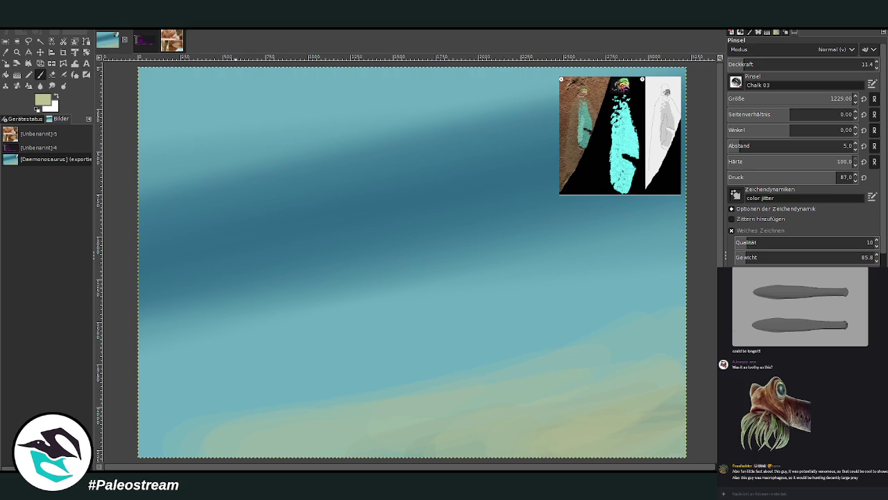
- Smudge the sand into the water in the lower middle and push it upward on the right
left_click(51, 86)
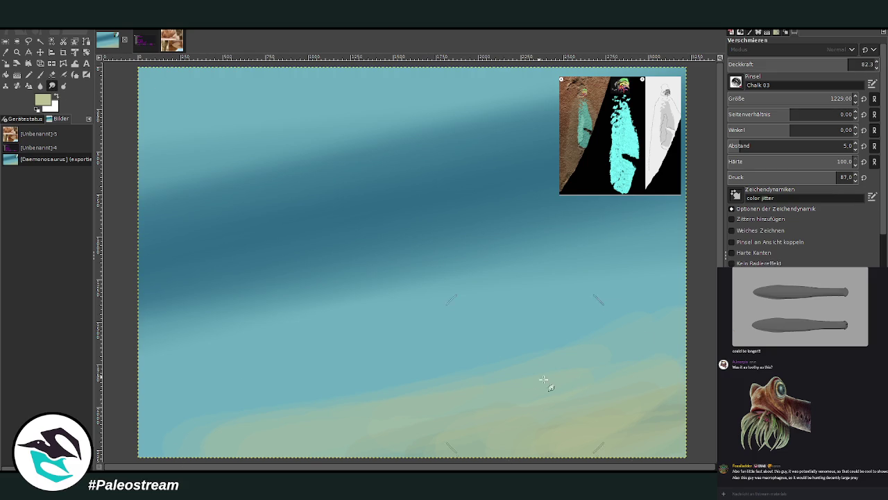
mouse_move(440, 388)
left_mouse_down()
mouse_move(360, 378)
mouse_move(278, 395)
left_mouse_up()
mouse_move(638, 427)
left_mouse_down()
mouse_move(660, 366)
mouse_move(664, 304)
left_mouse_up()
left_click_drag(594, 373, 615, 314)
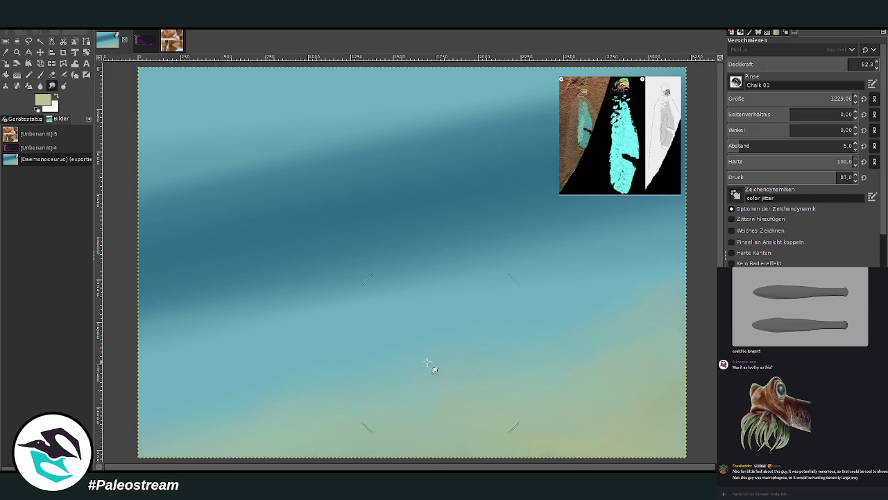
- Dab faint blotches over the lower canvas with the Paintbrush at 5.7% opacity
key("p")
left_click(736, 64)
left_click_drag(315, 381, 398, 390)
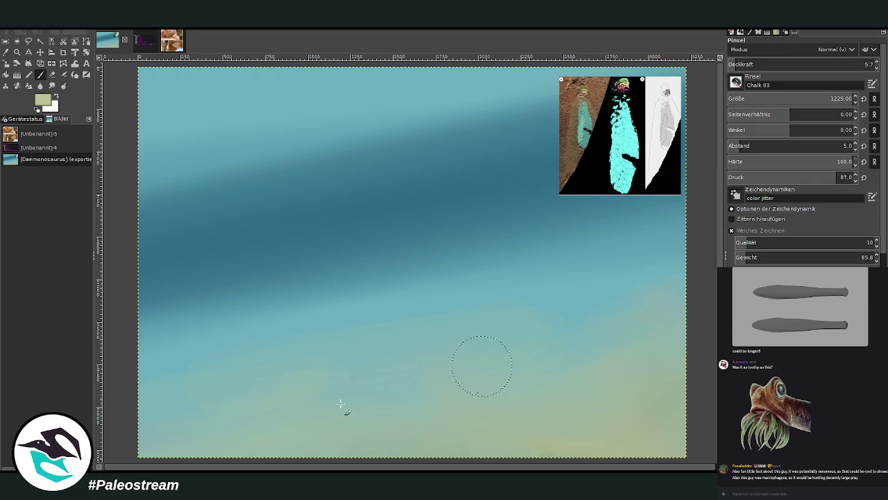
left_click_drag(398, 389, 324, 333)
- Sample the canvas teal and paint a short stroke near the top with a size-78 brush
key("o")
left_click(334, 153)
left_click(39, 75)
left_click(755, 98)
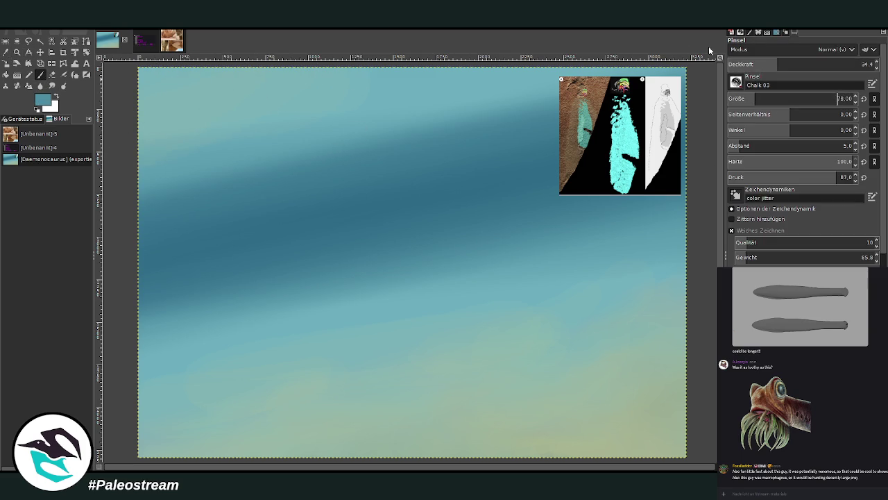
left_click_drag(326, 118, 400, 101)
- Enlarge the brush to 220 and paint dark teal streaks across the top and upper left
key("bracketright")
left_click_drag(448, 86, 392, 104)
mouse_move(340, 81)
left_mouse_down()
mouse_move(240, 116)
mouse_move(162, 127)
left_mouse_up()
mouse_move(239, 137)
left_mouse_down()
mouse_move(185, 158)
mouse_move(505, 72)
mouse_move(410, 123)
left_mouse_up()
left_click_drag(236, 90, 151, 116)
left_click_drag(254, 76, 156, 115)
left_click_drag(323, 68, 141, 105)
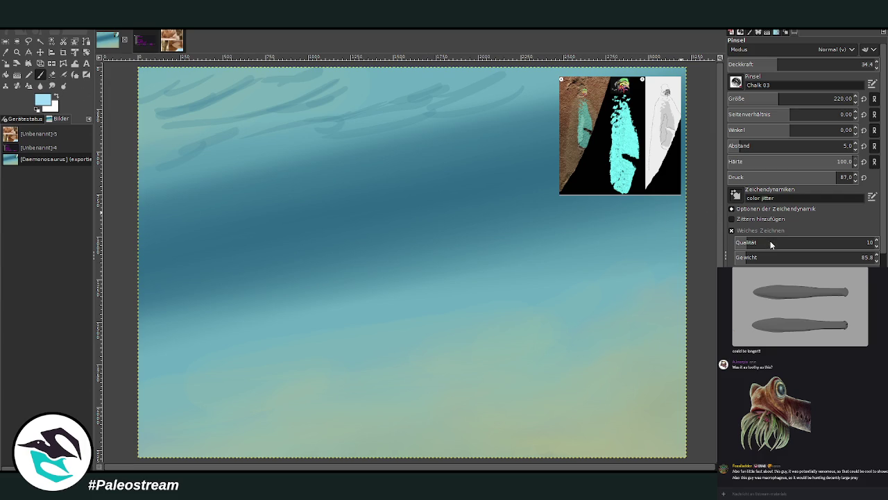
- Paint light blue streaks near the top middle and upper left at 23.7% opacity
left_click(807, 64)
mouse_move(433, 76)
left_mouse_down()
mouse_move(378, 98)
mouse_move(378, 121)
left_mouse_up()
left_click_drag(492, 73, 451, 88)
left_click(766, 64)
mouse_move(520, 83)
left_mouse_down()
mouse_move(287, 140)
mouse_move(217, 105)
left_mouse_up()
left_click_drag(188, 134, 246, 123)
- At 44.2% opacity and brush size 137, add light cyan streaks at the upper left and top middle
left_click(794, 64)
left_click(767, 97)
mouse_move(196, 138)
left_mouse_down()
mouse_move(239, 124)
mouse_move(230, 141)
left_mouse_up()
left_click_drag(158, 168, 213, 161)
mouse_move(158, 136)
left_mouse_down()
mouse_move(204, 125)
mouse_move(221, 97)
left_mouse_up()
left_click_drag(161, 109, 234, 82)
left_click_drag(175, 96, 229, 75)
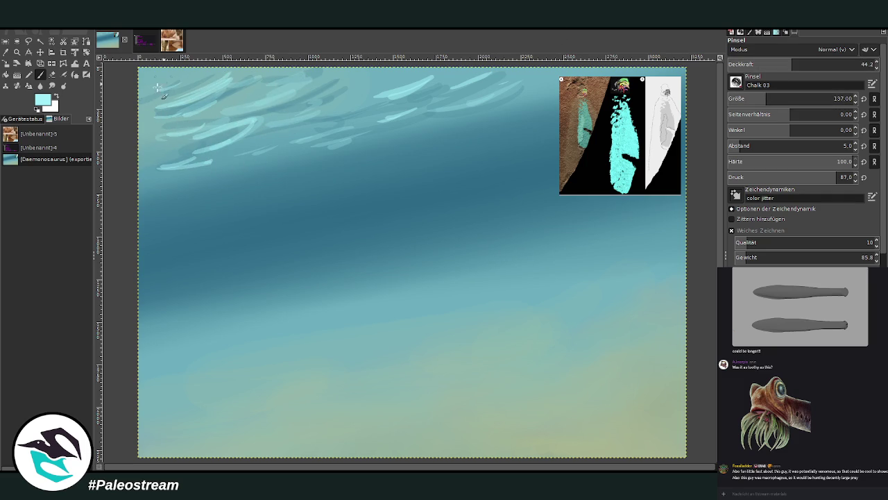
left_click_drag(456, 71, 410, 89)
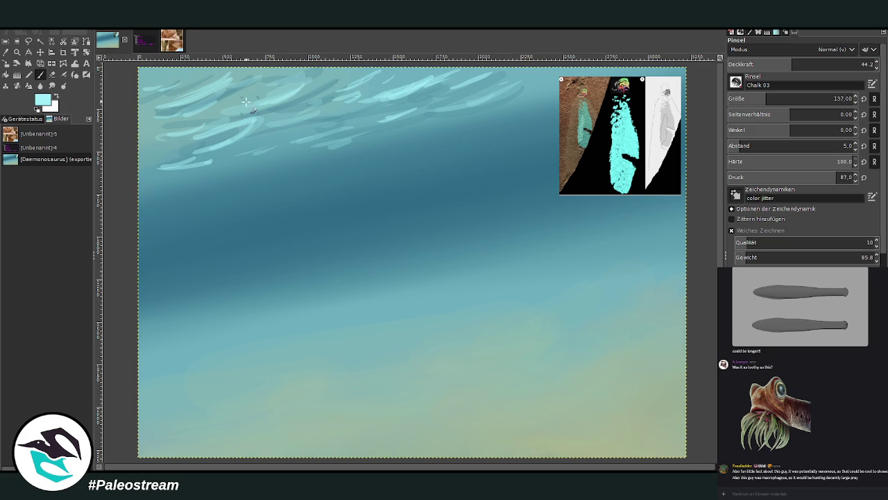